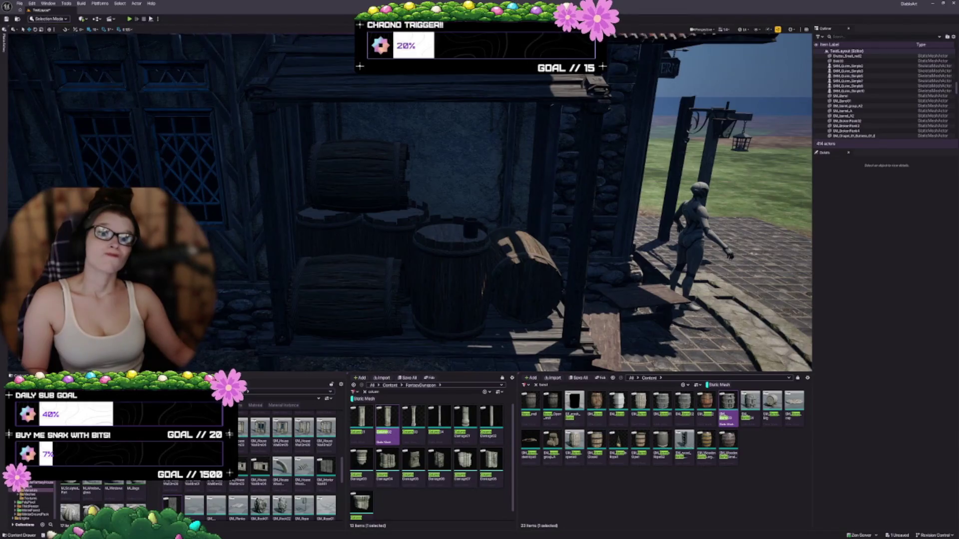
- Place SM_barrel_group_A against the building wall beside the curved stone steps
{"action": "scroll", "coordinate": [410, 200], "scroll_direction": "down", "scroll_amount": 3}
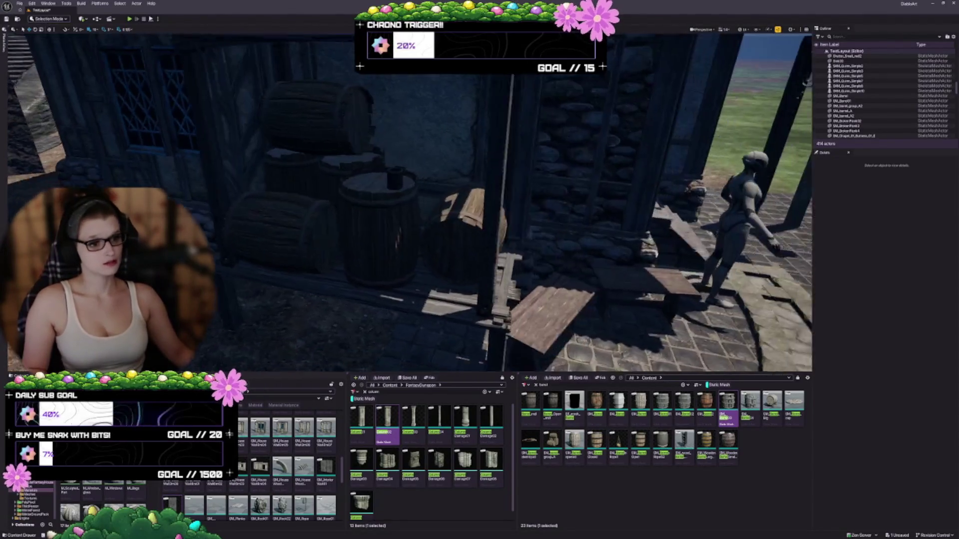
{"action": "mouse_move", "coordinate": [552, 440]}
{"action": "left_mouse_down"}
{"action": "mouse_move", "coordinate": [349, 259]}
{"action": "mouse_move", "coordinate": [319, 302]}
{"action": "mouse_move", "coordinate": [235, 278]}
{"action": "left_mouse_up"}
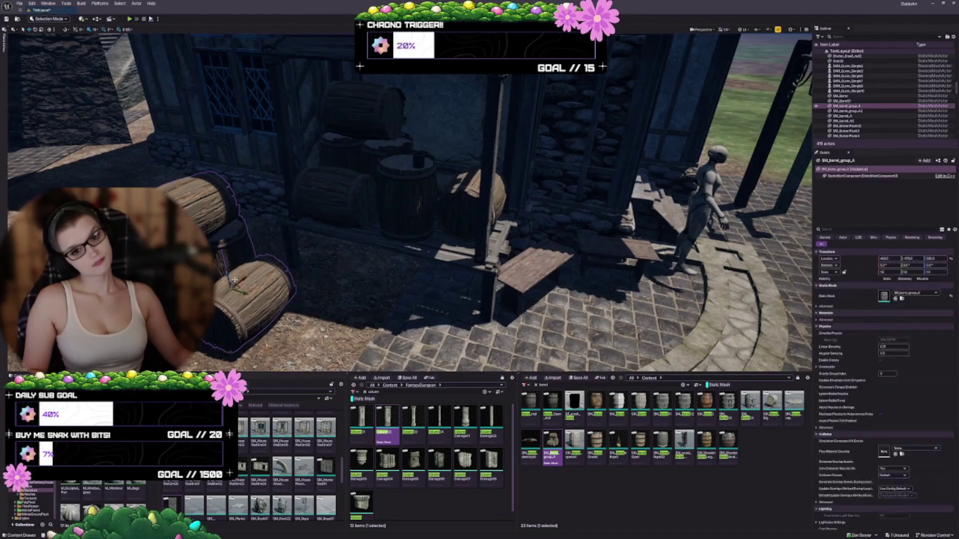
{"action": "key", "text": "Escape"}
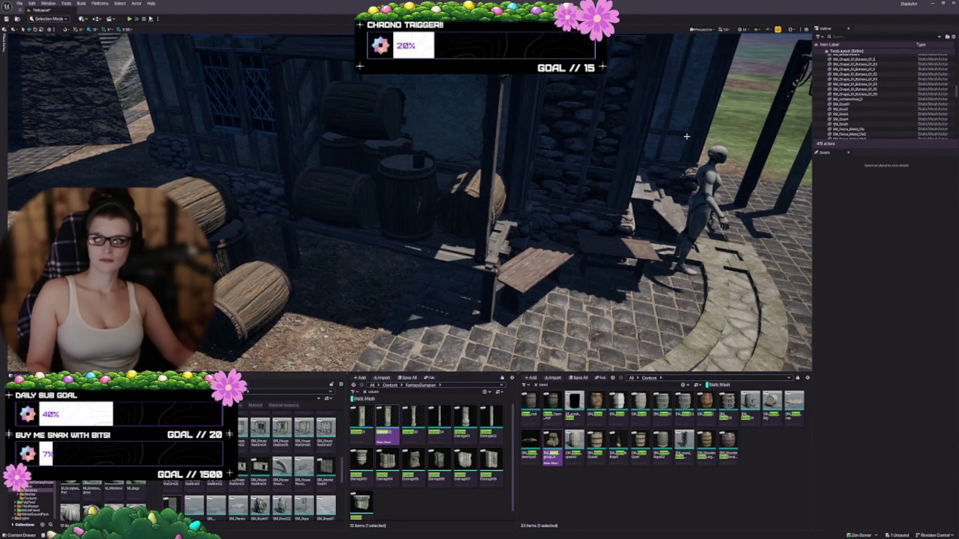
{"action": "left_click_drag", "start_coordinate": [685, 133], "coordinate": [622, 166]}
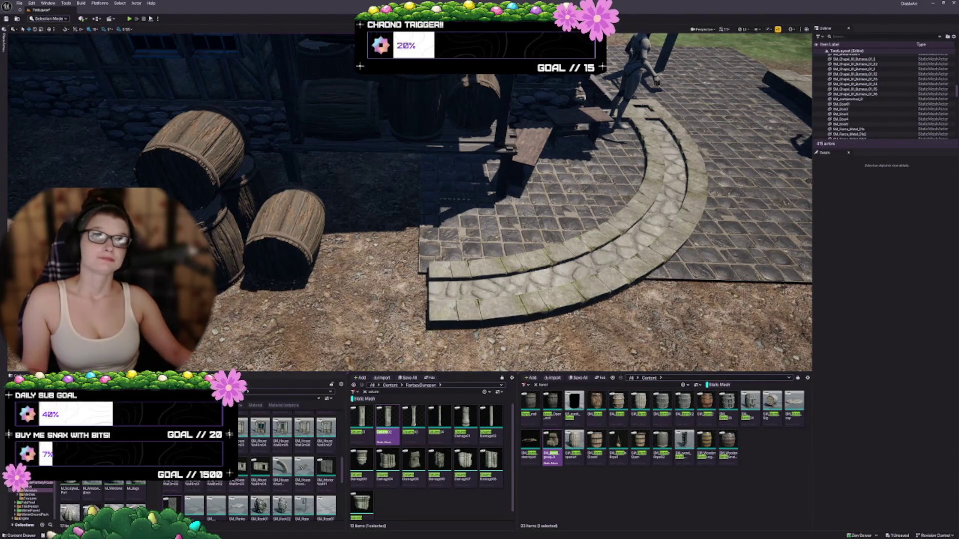
{"action": "left_click_drag", "start_coordinate": [196, 196], "coordinate": [224, 145]}
{"action": "mouse_move", "coordinate": [401, 190]}
{"action": "left_mouse_down"}
{"action": "mouse_move", "coordinate": [384, 204]}
{"action": "mouse_move", "coordinate": [401, 190]}
{"action": "left_mouse_up"}
- Shift the barrel group from the left doorway over to the stone wall by the grass
{"action": "left_click", "coordinate": [162, 143]}
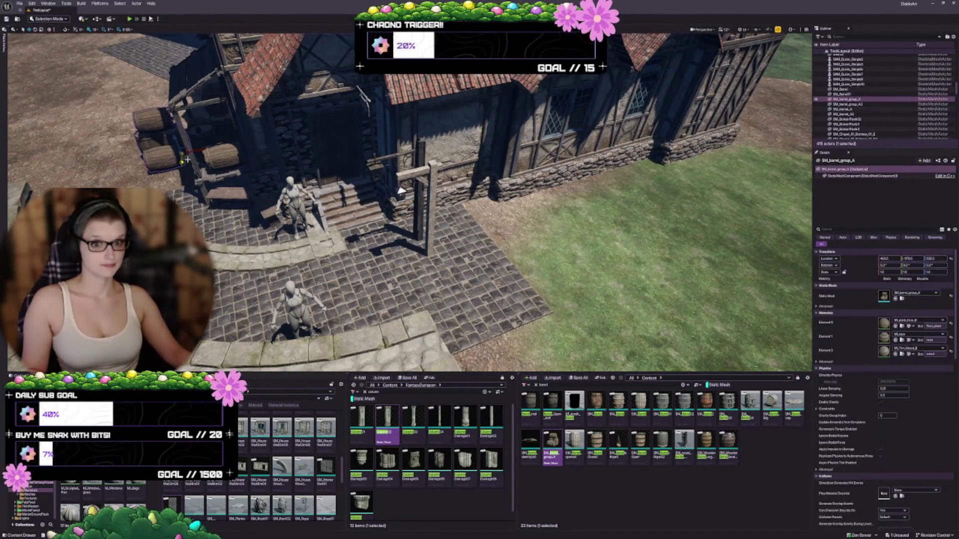
{"action": "mouse_move", "coordinate": [187, 155]}
{"action": "left_mouse_down"}
{"action": "mouse_move", "coordinate": [234, 200]}
{"action": "mouse_move", "coordinate": [562, 196]}
{"action": "left_mouse_up"}
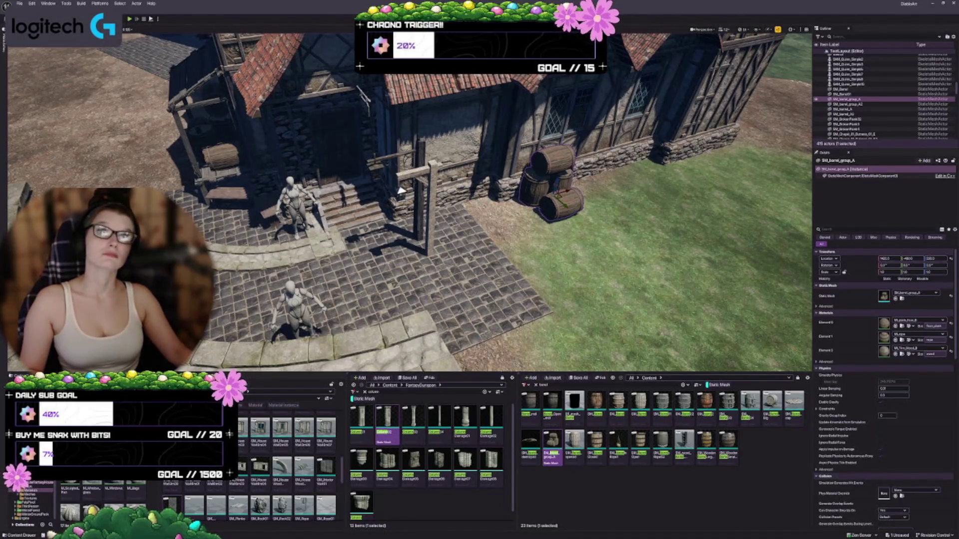
{"action": "left_click_drag", "start_coordinate": [400, 191], "coordinate": [399, 191]}
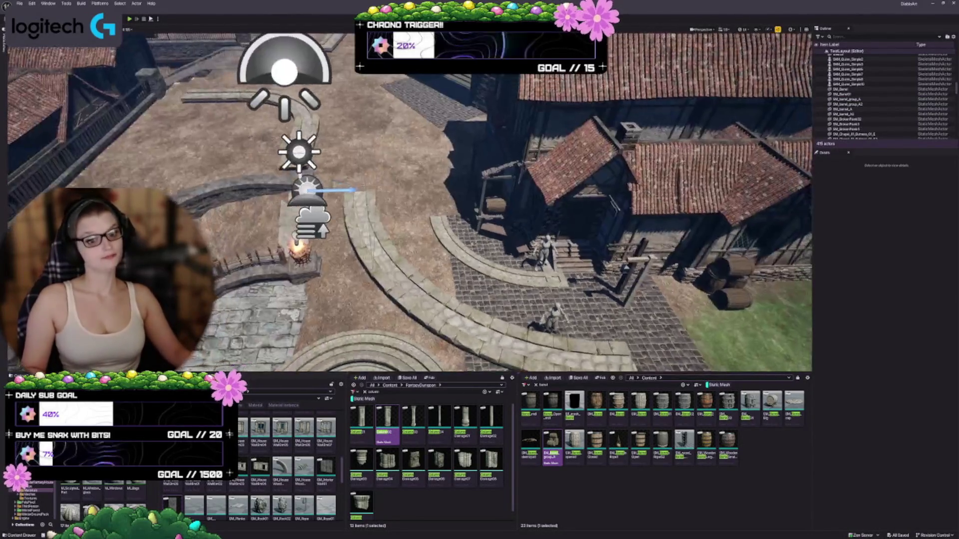
{"action": "left_click_drag", "start_coordinate": [447, 219], "coordinate": [447, 219]}
{"action": "left_click_drag", "start_coordinate": [360, 157], "coordinate": [370, 184]}
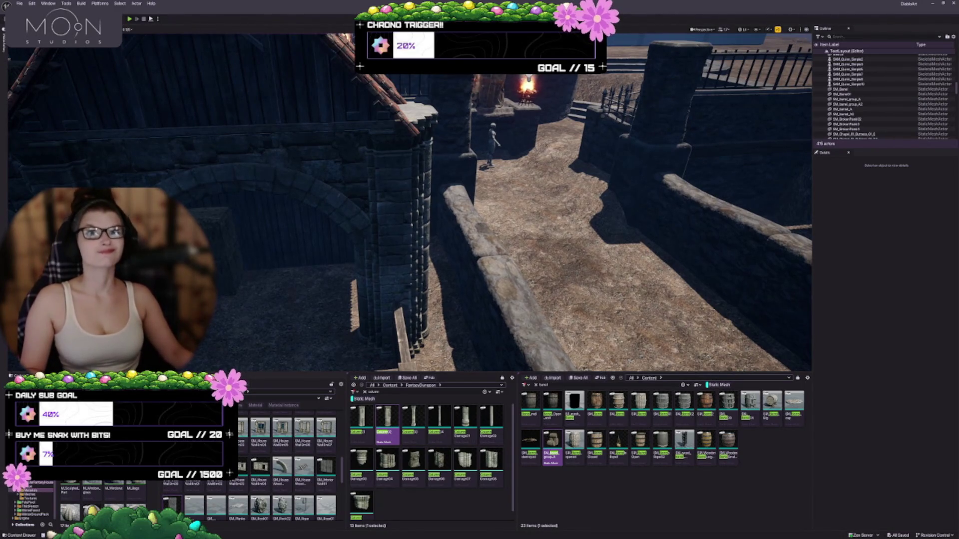
- Pull the view back to frame the whole house
{"action": "mouse_move", "coordinate": [328, 234]}
{"action": "left_mouse_down"}
{"action": "mouse_move", "coordinate": [342, 245]}
{"action": "mouse_move", "coordinate": [355, 229]}
{"action": "left_mouse_up"}
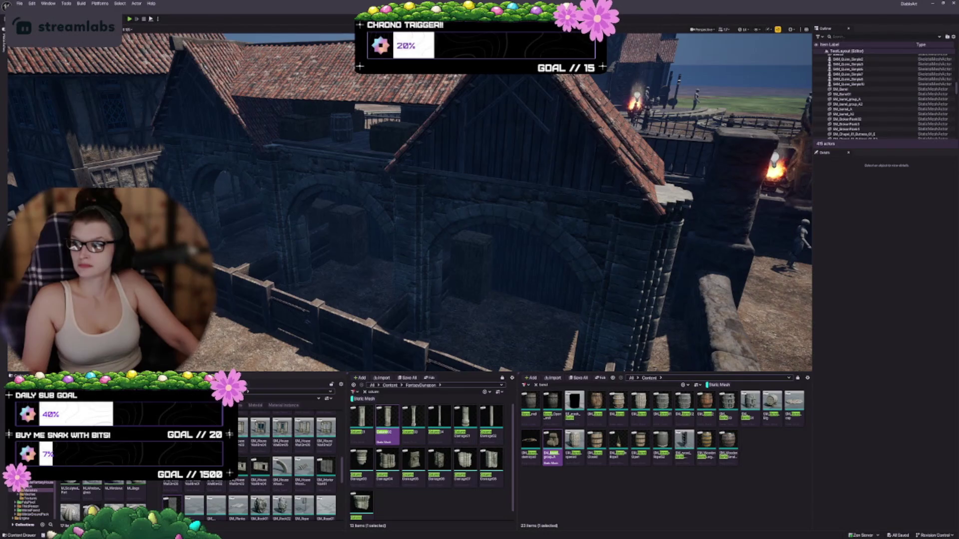
{"action": "left_click_drag", "start_coordinate": [257, 275], "coordinate": [408, 251]}
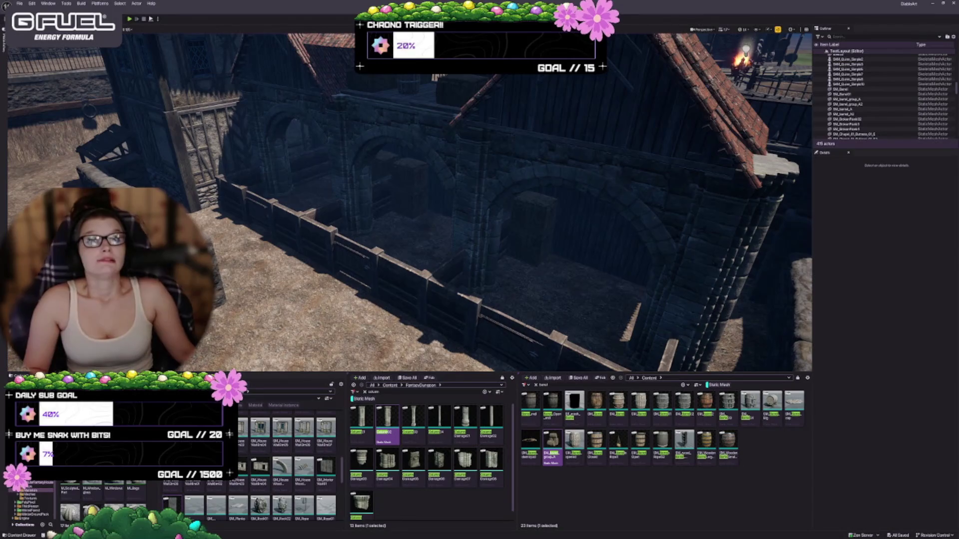
{"action": "left_click_drag", "start_coordinate": [408, 251], "coordinate": [409, 205]}
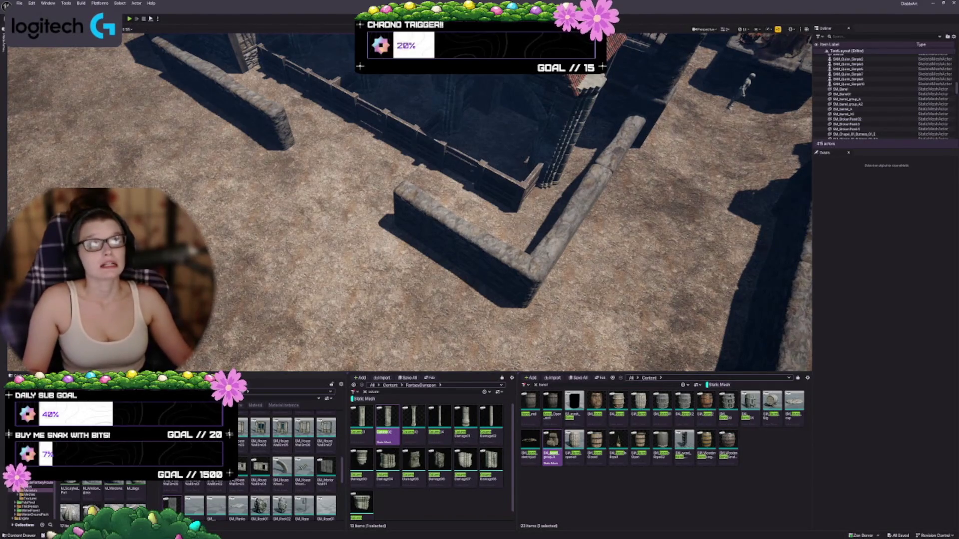
{"action": "left_click_drag", "start_coordinate": [251, 112], "coordinate": [252, 113]}
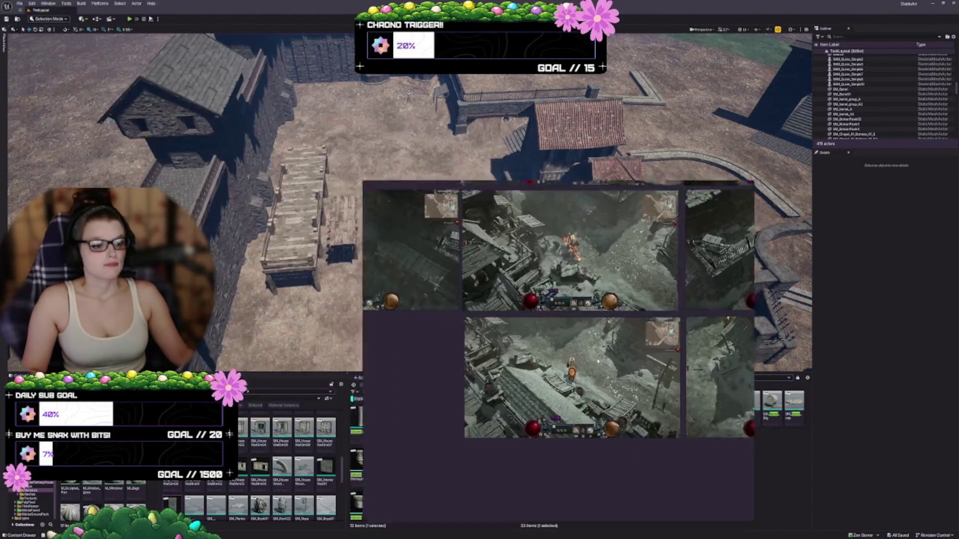
{"action": "left_click_drag", "start_coordinate": [750, 185], "coordinate": [675, 82]}
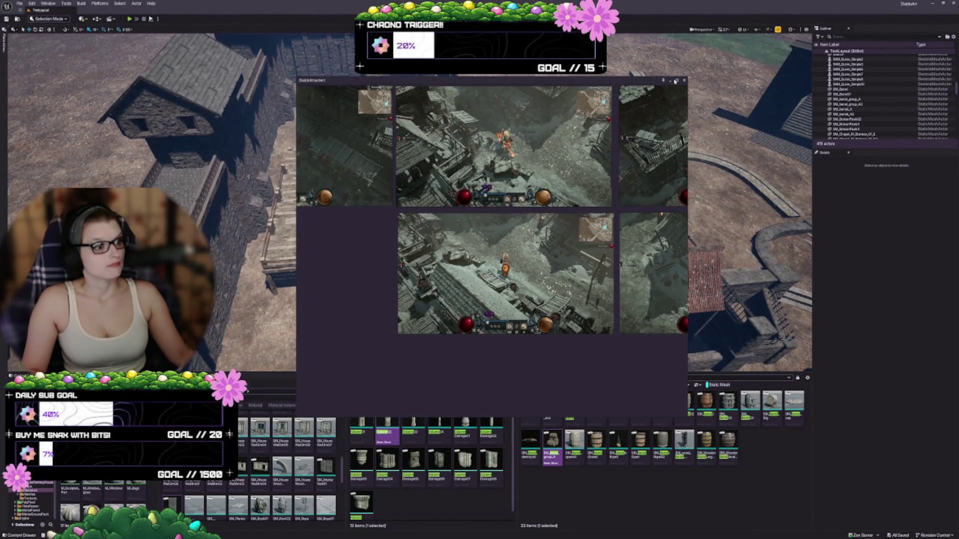
{"action": "left_click", "coordinate": [676, 80]}
{"action": "scroll", "coordinate": [477, 235], "scroll_direction": "up", "scroll_amount": 3}
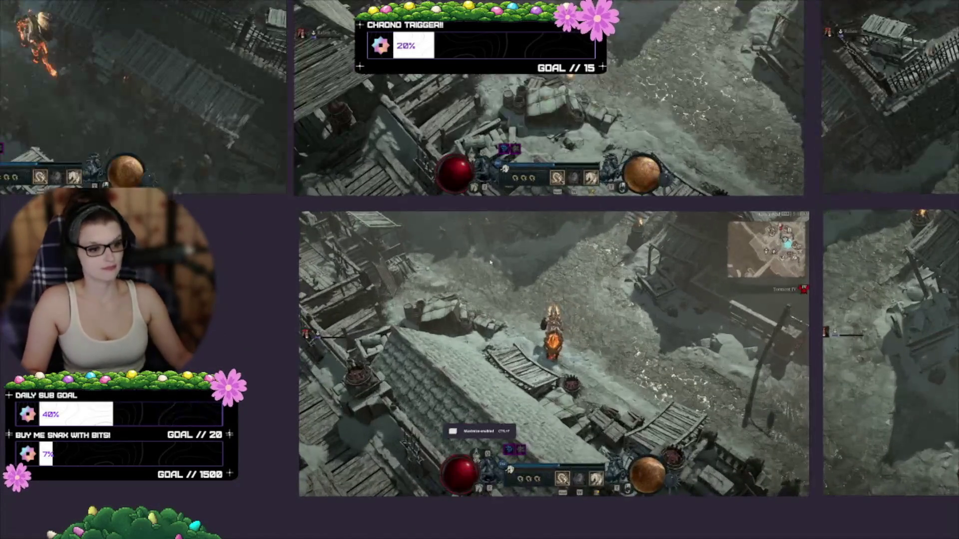
{"action": "left_click_drag", "start_coordinate": [477, 235], "coordinate": [332, 122]}
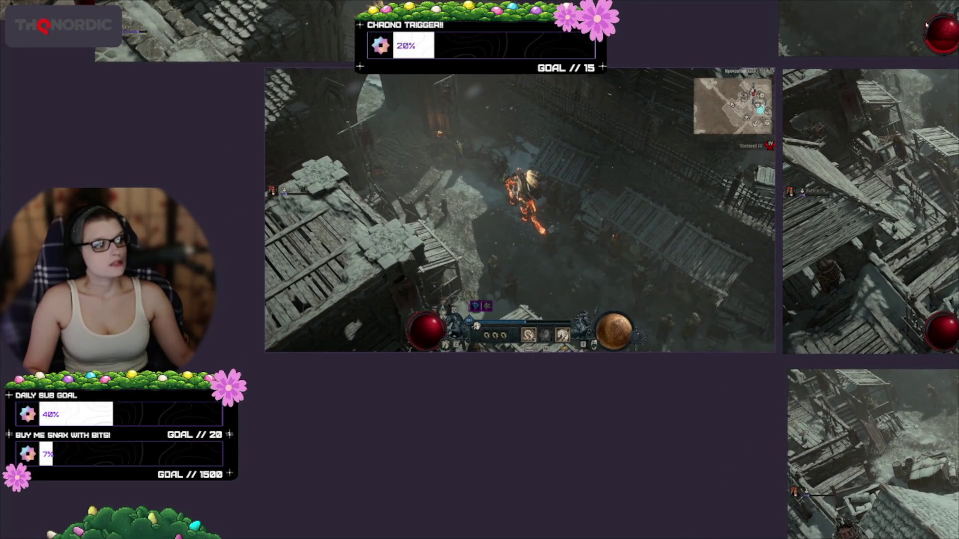
{"action": "mouse_move", "coordinate": [934, 4]}
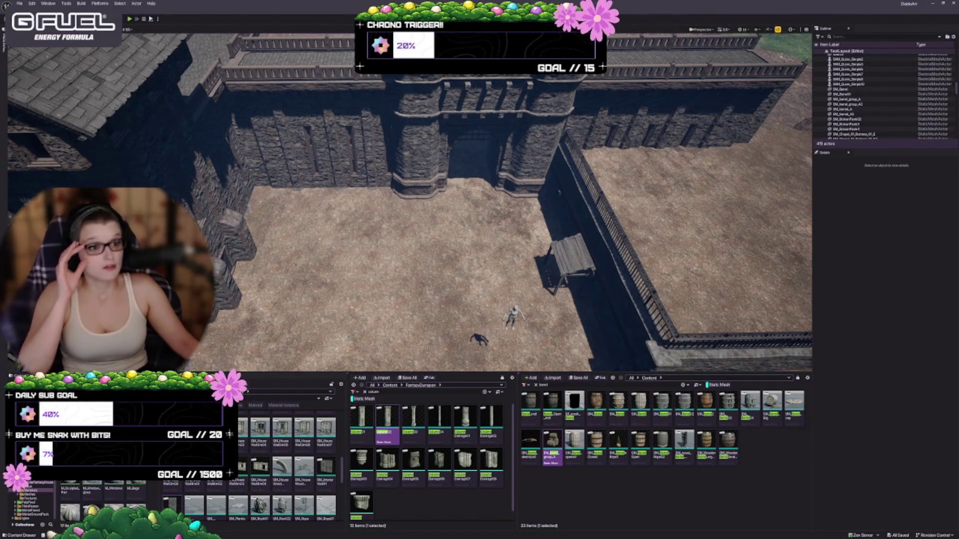
{"action": "mouse_move", "coordinate": [410, 200]}
{"action": "left_mouse_down"}
{"action": "mouse_move", "coordinate": [410, 349]}
{"action": "mouse_move", "coordinate": [410, 230]}
{"action": "mouse_move", "coordinate": [473, 192]}
{"action": "left_mouse_up"}
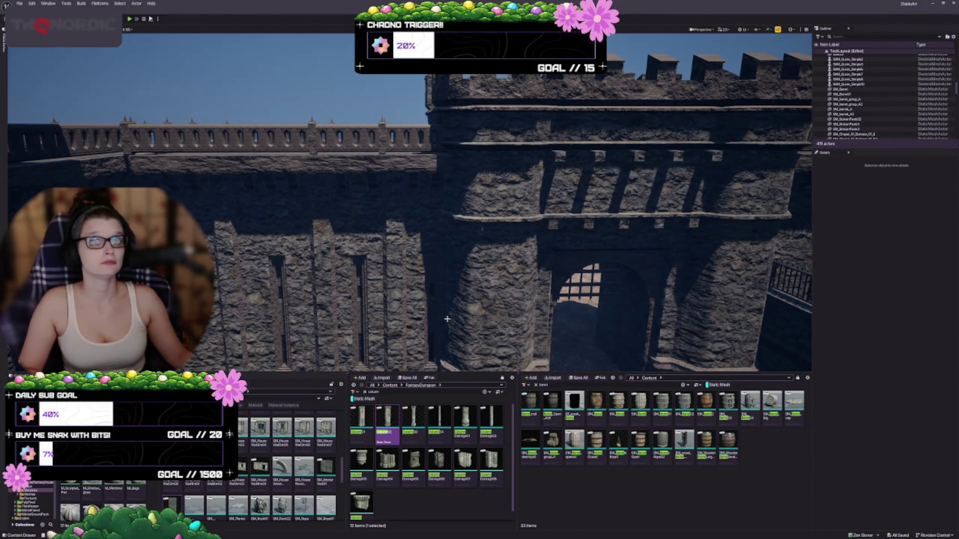
{"action": "left_click_drag", "start_coordinate": [279, 83], "coordinate": [278, 82]}
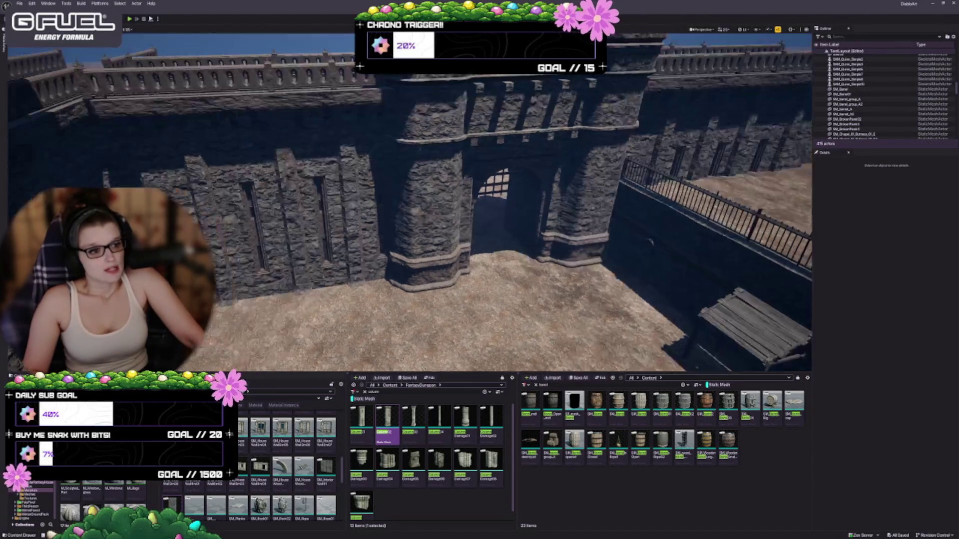
{"action": "mouse_move", "coordinate": [373, 251]}
{"action": "left_mouse_down"}
{"action": "mouse_move", "coordinate": [324, 235]}
{"action": "mouse_move", "coordinate": [311, 179]}
{"action": "mouse_move", "coordinate": [274, 213]}
{"action": "left_mouse_up"}
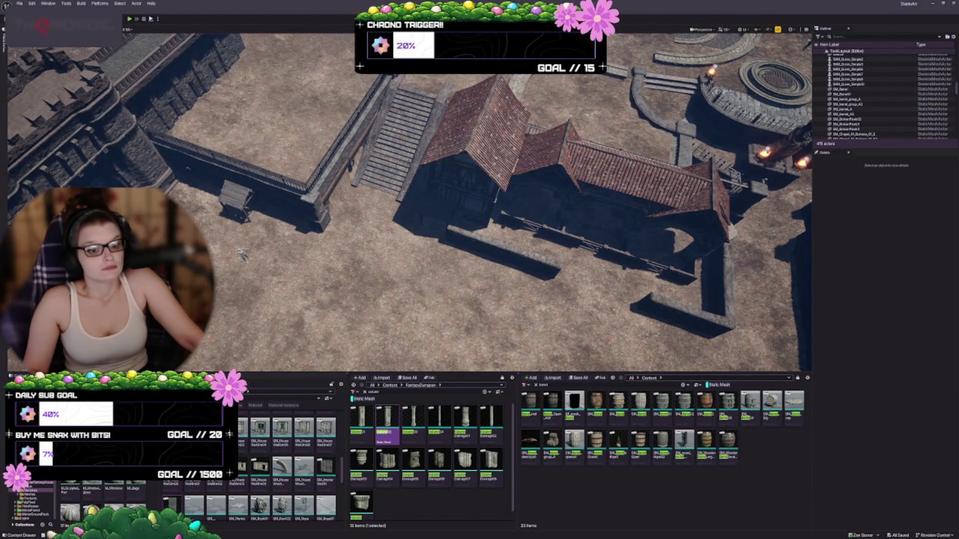
{"action": "key", "text": "w"}
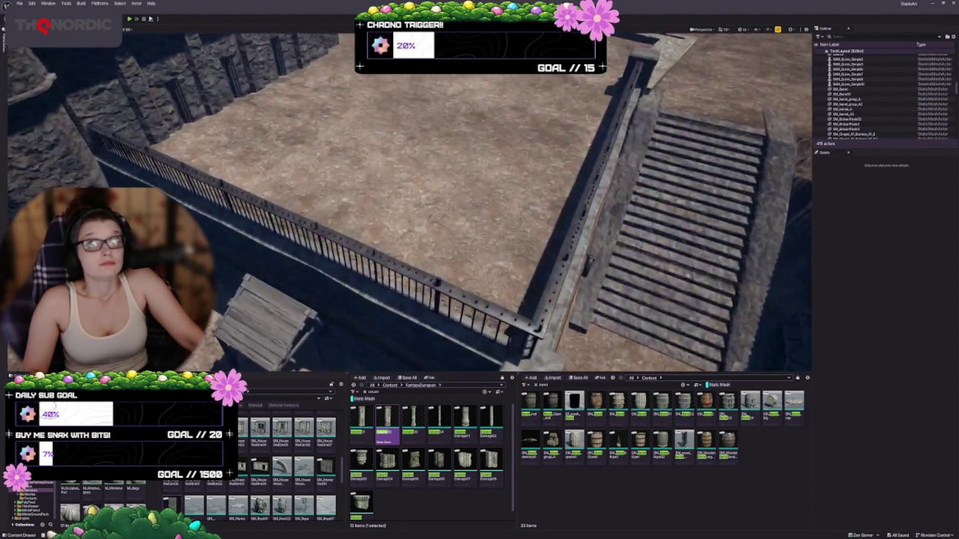
- Move the wooden market bench SM_wood_market_A9 to the right, away from the mannequin
{"action": "key", "text": "s"}
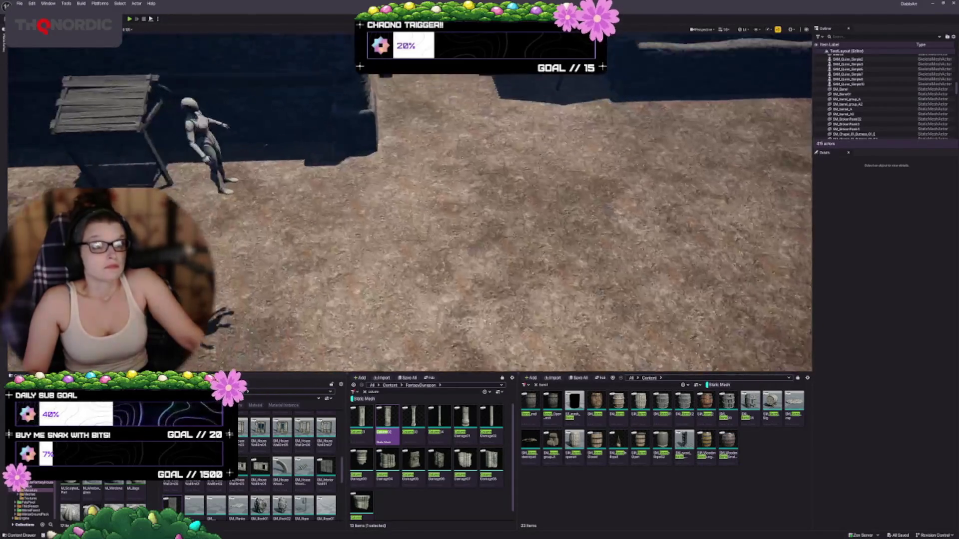
{"action": "key", "text": "w"}
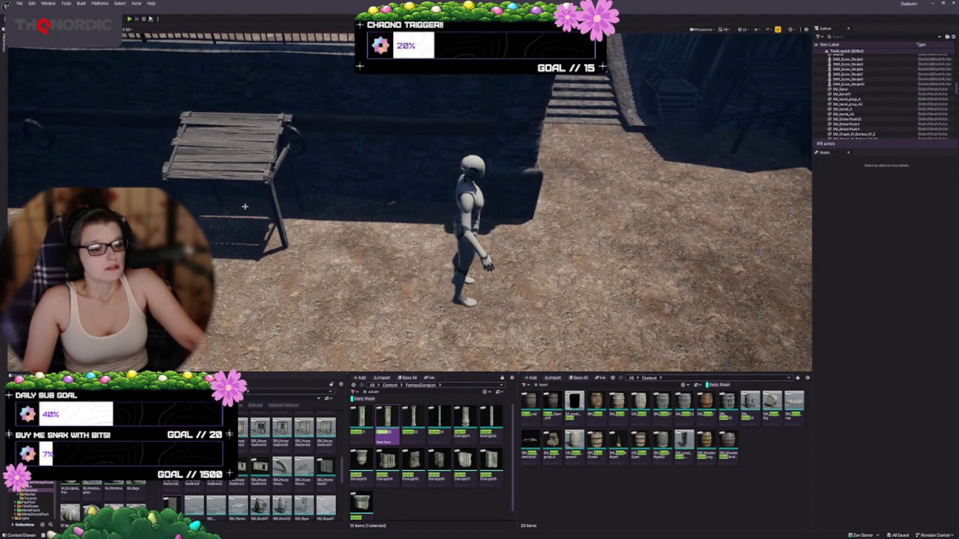
{"action": "key", "text": "d"}
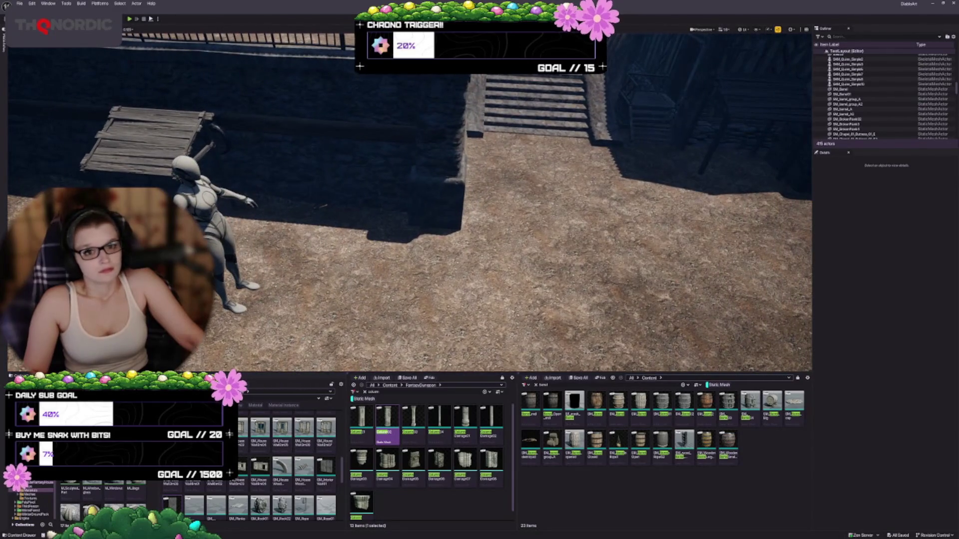
{"action": "left_click", "coordinate": [147, 140]}
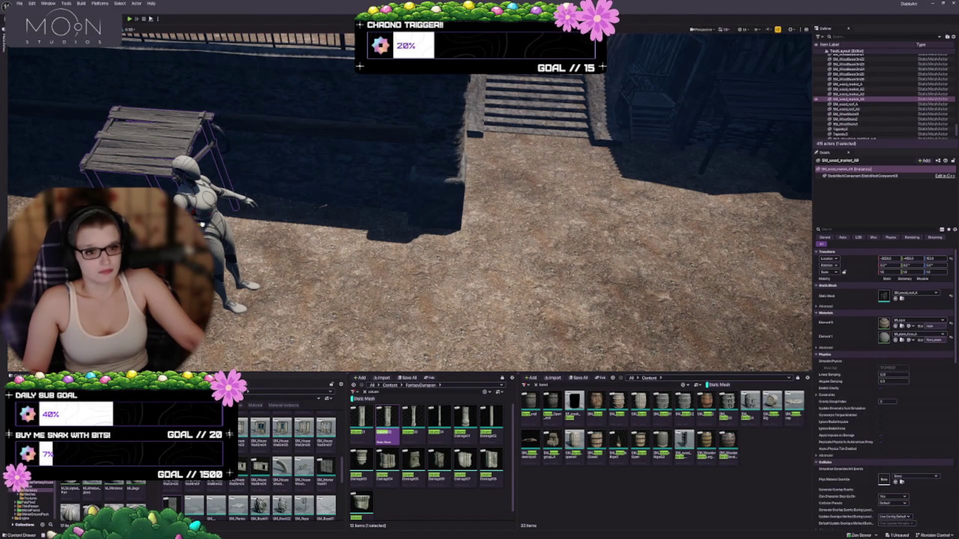
{"action": "left_click_drag", "start_coordinate": [202, 225], "coordinate": [306, 238]}
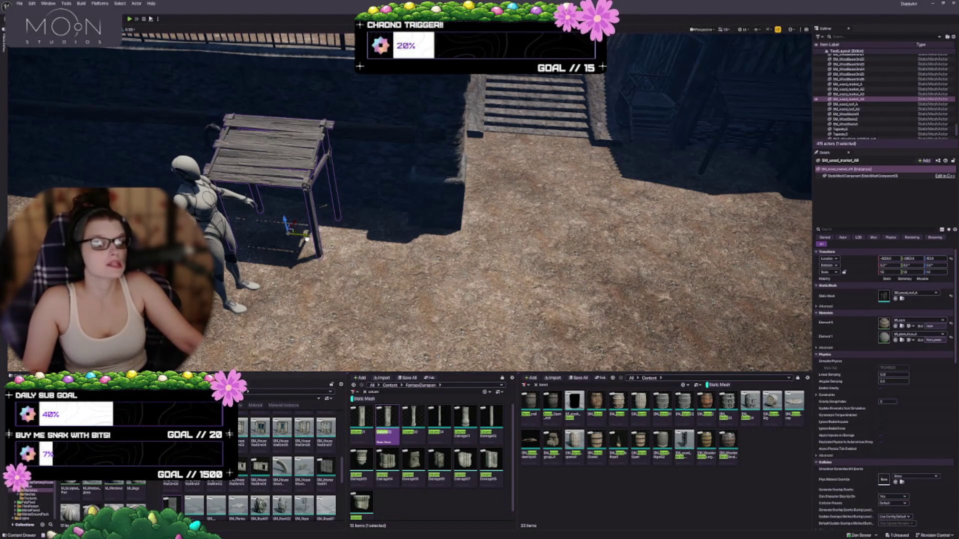
- Duplicate the wooden market table and set the copy flush against the original
{"action": "key", "text": "f"}
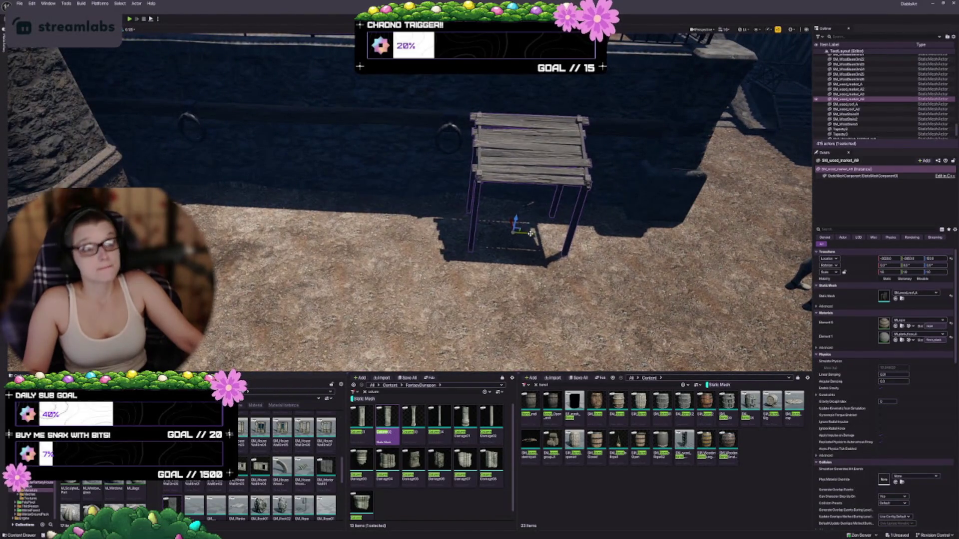
{"action": "left_click_drag", "start_coordinate": [530, 234], "coordinate": [521, 232], "text": "alt"}
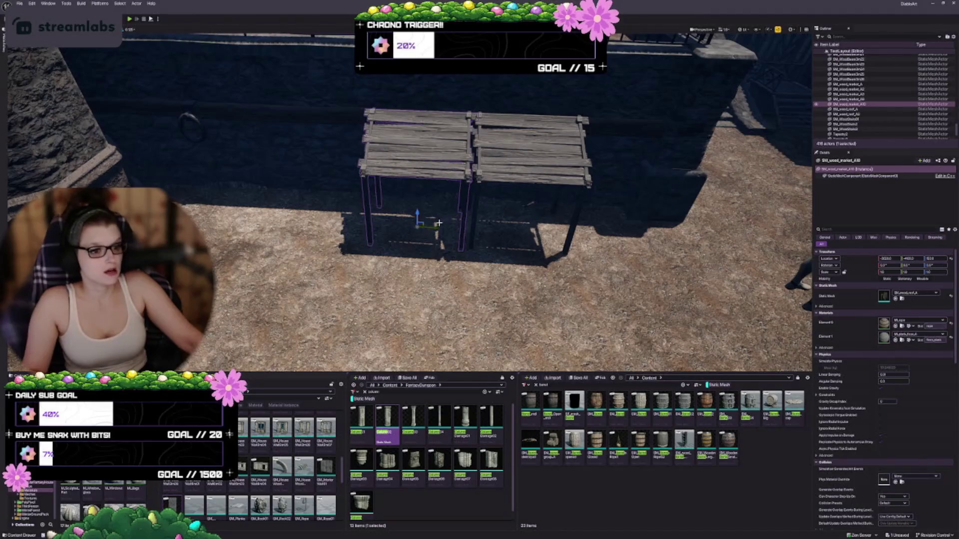
{"action": "mouse_move", "coordinate": [436, 227]}
{"action": "left_mouse_down"}
{"action": "mouse_move", "coordinate": [264, 218]}
{"action": "mouse_move", "coordinate": [280, 219]}
{"action": "left_mouse_up"}
{"action": "scroll", "coordinate": [409, 200], "scroll_direction": "down", "scroll_amount": 5}
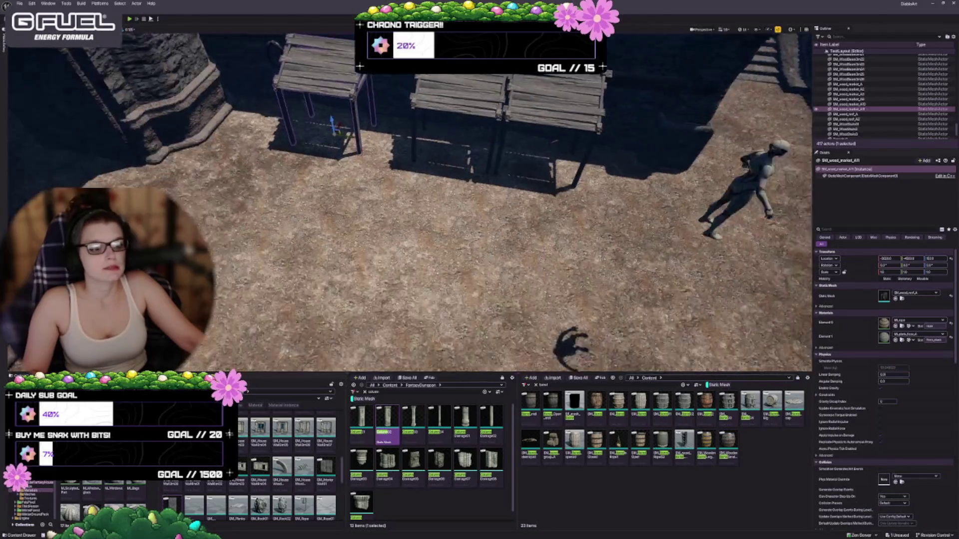
{"action": "left_click_drag", "start_coordinate": [186, 197], "coordinate": [135, 200]}
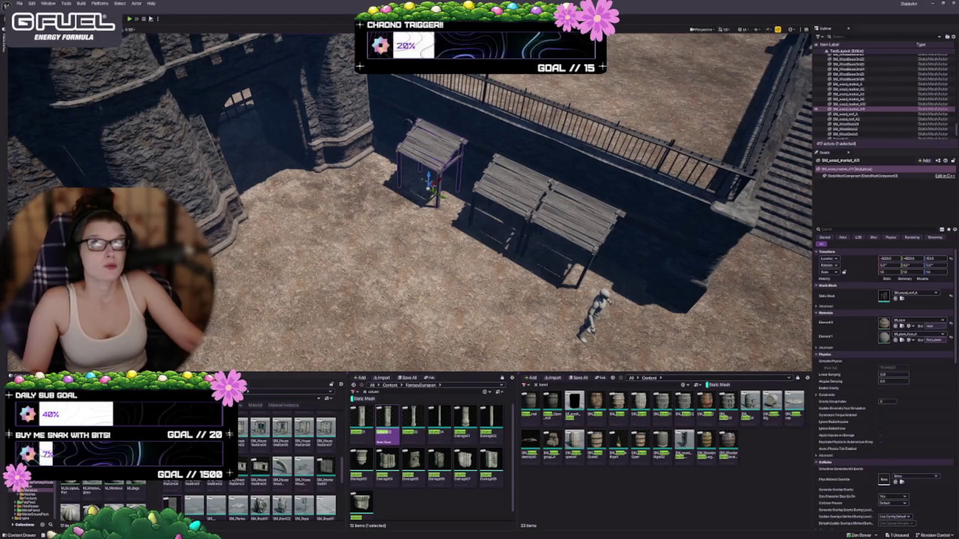
{"action": "key", "text": "ctrl+z"}
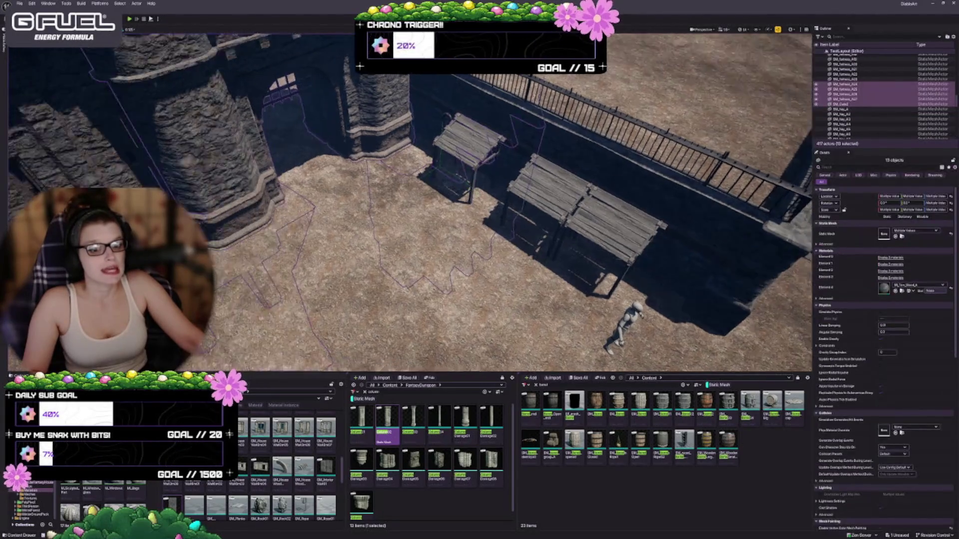
{"action": "key", "text": "f"}
{"action": "key", "text": "f"}
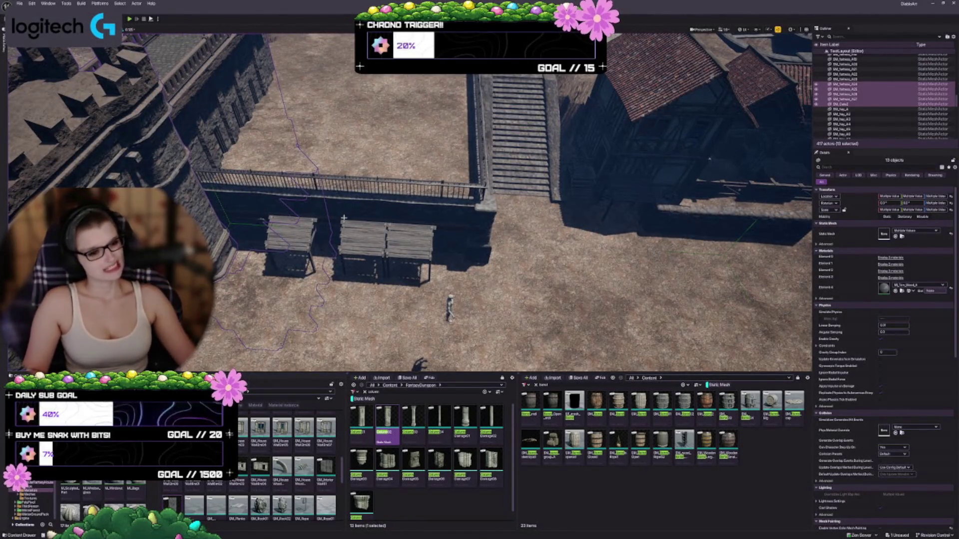
{"action": "key", "text": "Escape"}
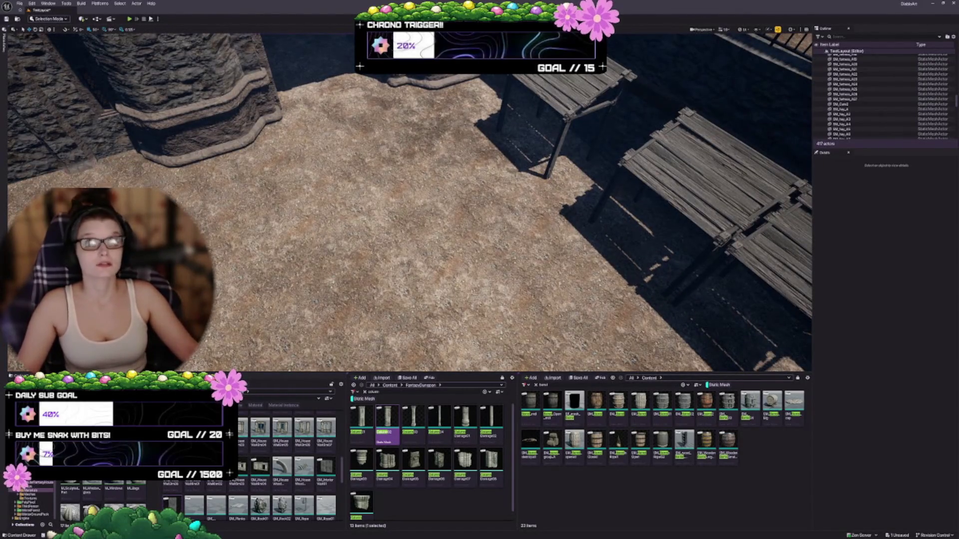
- Duplicate a market table and position the copy on the open dirt ground
{"action": "left_click", "coordinate": [541, 146]}
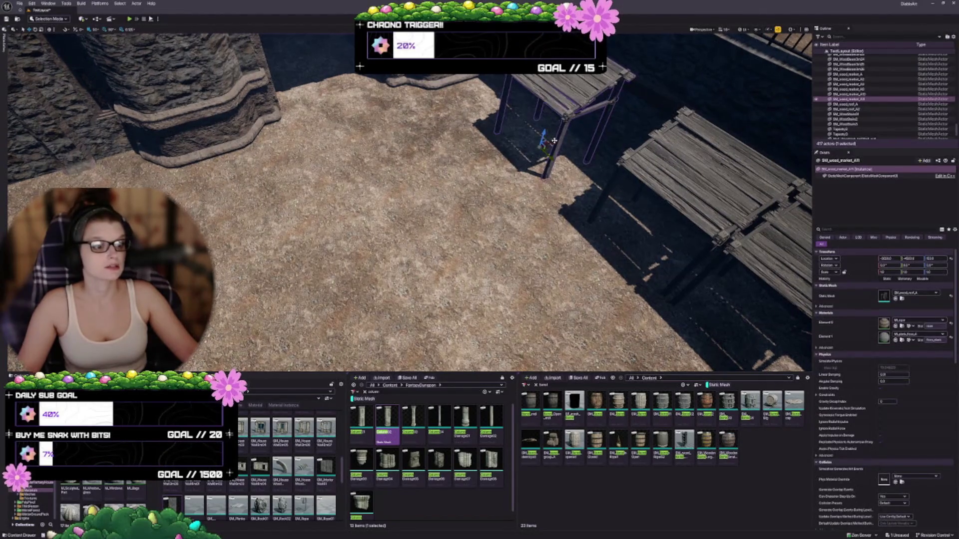
{"action": "mouse_move", "coordinate": [547, 143]}
{"action": "left_mouse_down", "text": "alt"}
{"action": "mouse_move", "coordinate": [305, 220]}
{"action": "mouse_move", "coordinate": [255, 250]}
{"action": "mouse_move", "coordinate": [261, 278]}
{"action": "mouse_move", "coordinate": [280, 259]}
{"action": "left_mouse_up", "text": "alt"}
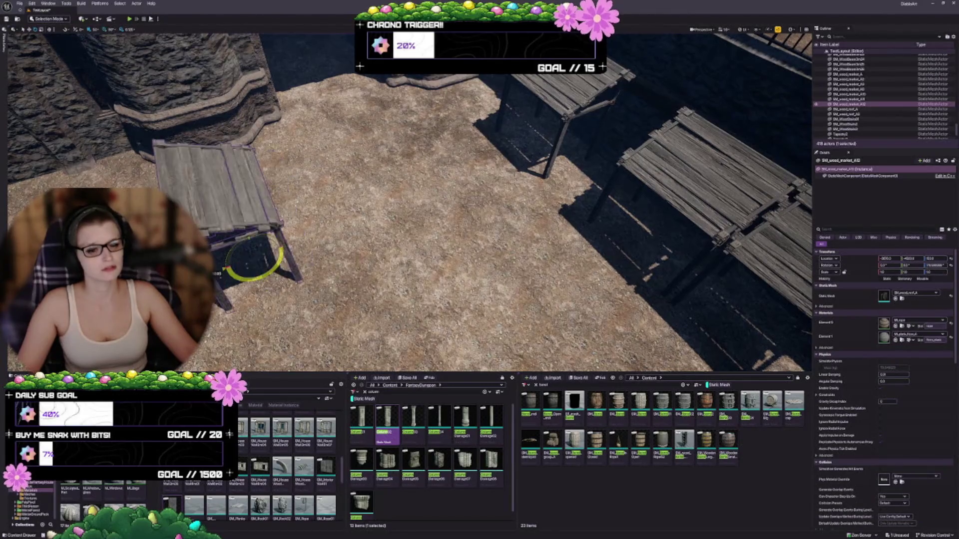
{"action": "scroll", "coordinate": [409, 200], "scroll_direction": "down", "scroll_amount": 2}
{"action": "key", "text": "w"}
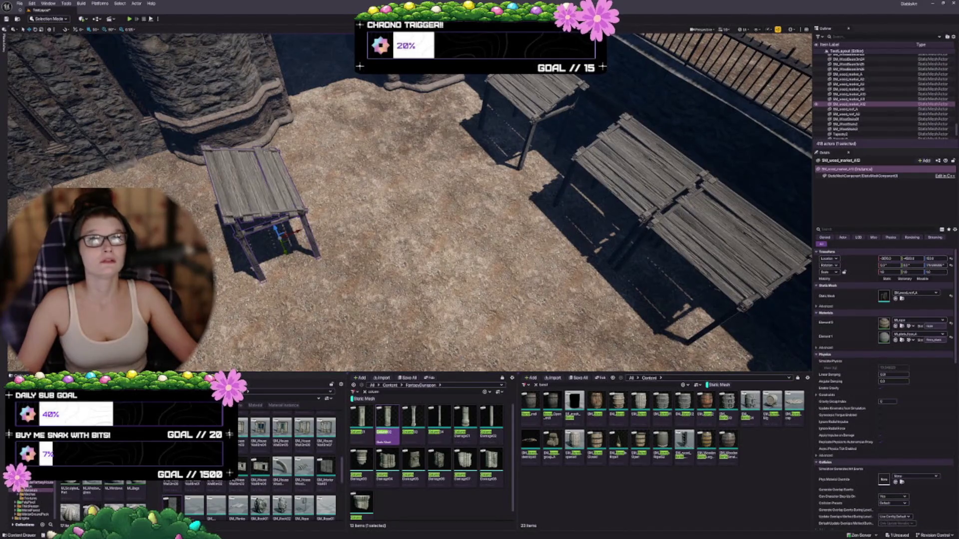
{"action": "key", "text": "d"}
{"action": "left_click_drag", "start_coordinate": [256, 234], "coordinate": [281, 271]}
{"action": "key", "text": "a"}
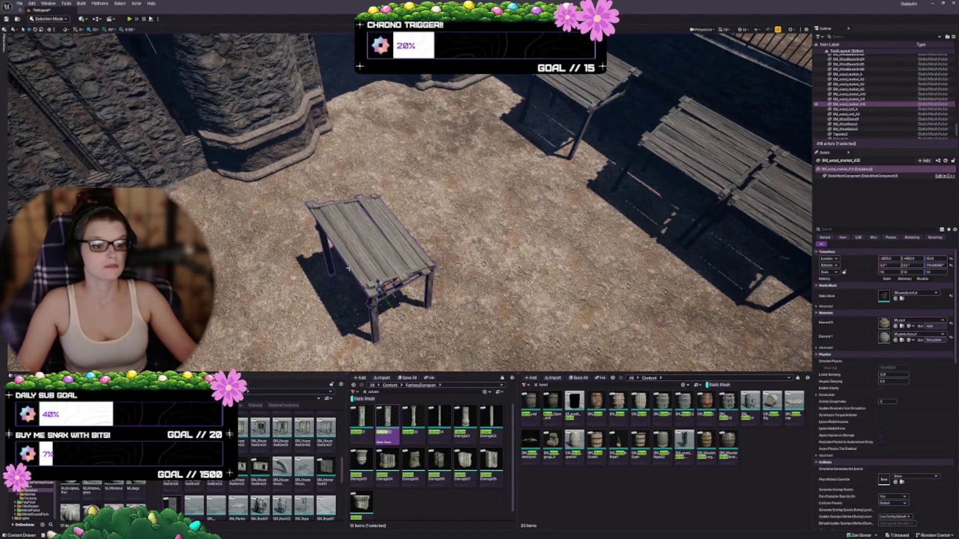
{"action": "left_click_drag", "start_coordinate": [391, 306], "coordinate": [382, 296]}
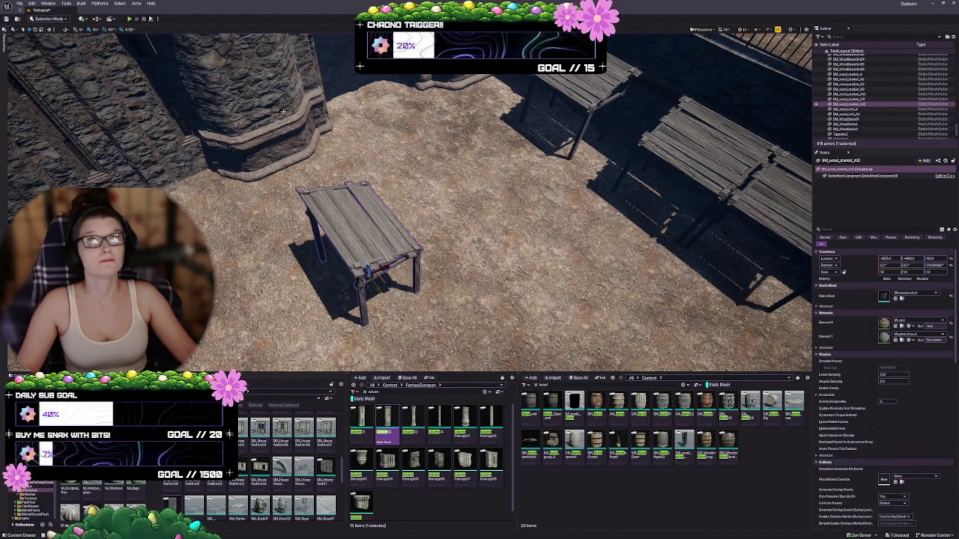
- From a raised view, duplicate that table again onto the ground below it
{"action": "key", "text": "d"}
{"action": "key", "text": "d"}
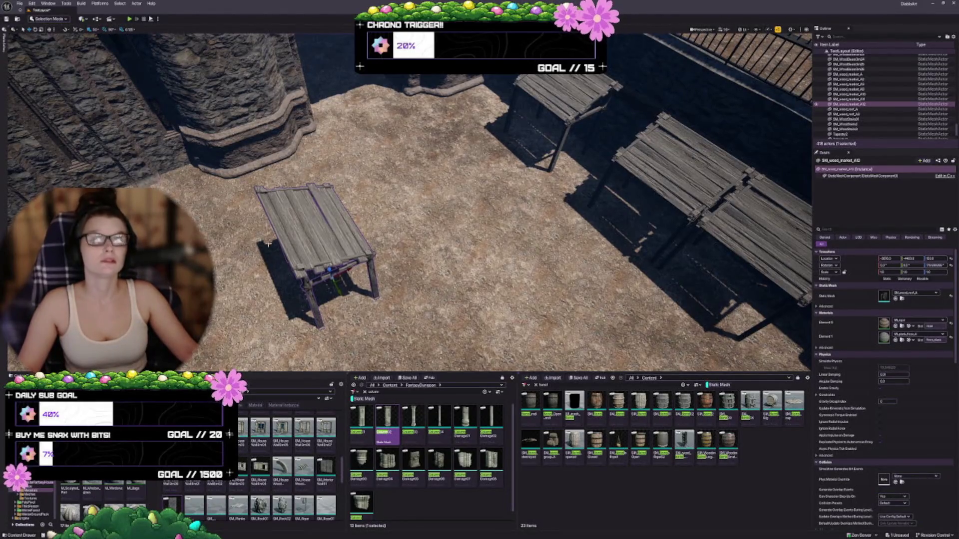
{"action": "key", "text": "alt+p"}
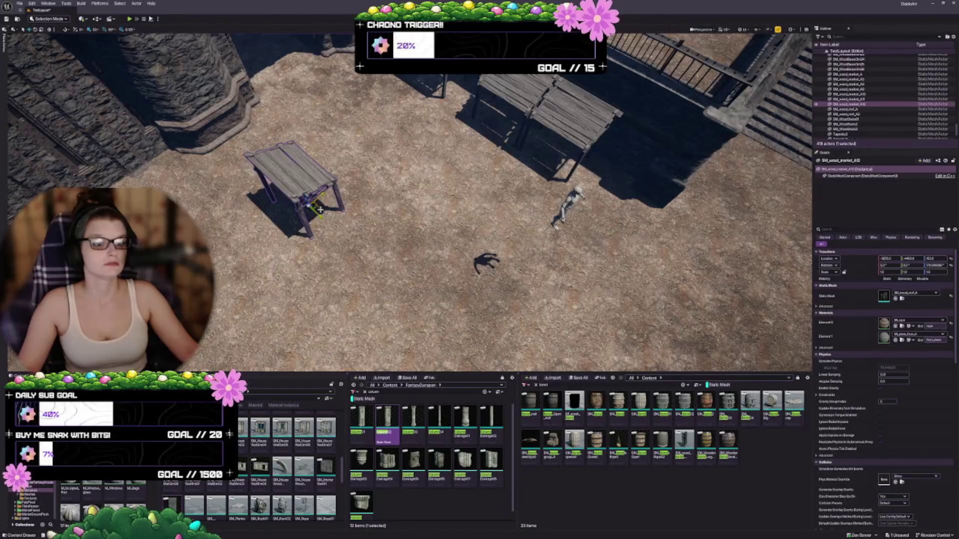
{"action": "mouse_move", "coordinate": [320, 210]}
{"action": "left_mouse_down", "text": "alt"}
{"action": "mouse_move", "coordinate": [362, 245]}
{"action": "mouse_move", "coordinate": [396, 325]}
{"action": "left_mouse_up", "text": "alt"}
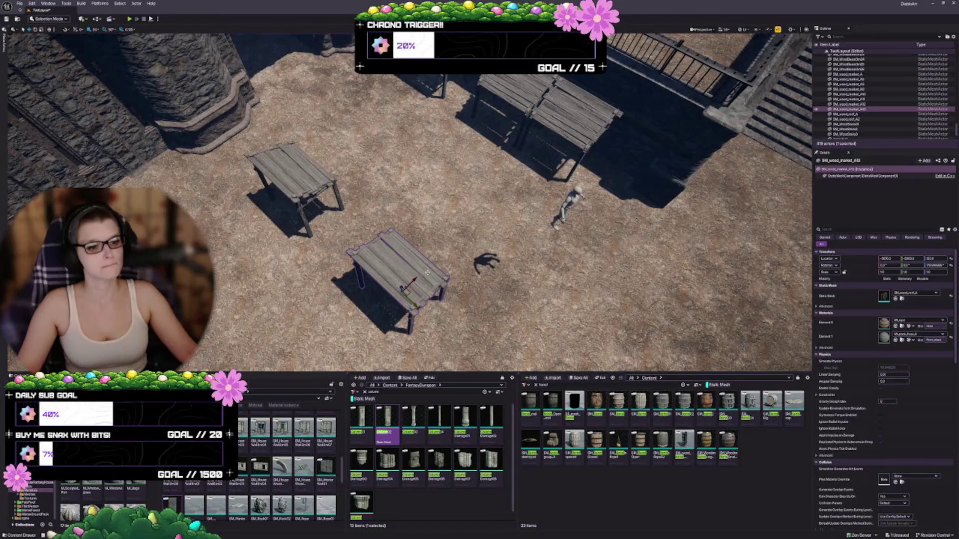
{"action": "key", "text": "Escape"}
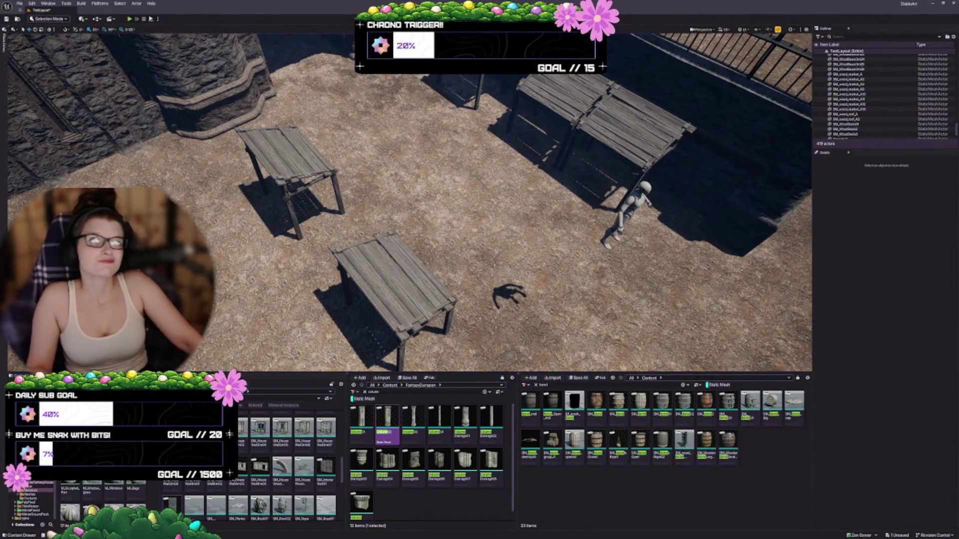
- Move the mannequin figure onto the open courtyard ground
{"action": "scroll", "coordinate": [410, 200], "scroll_direction": "down", "scroll_amount": 5}
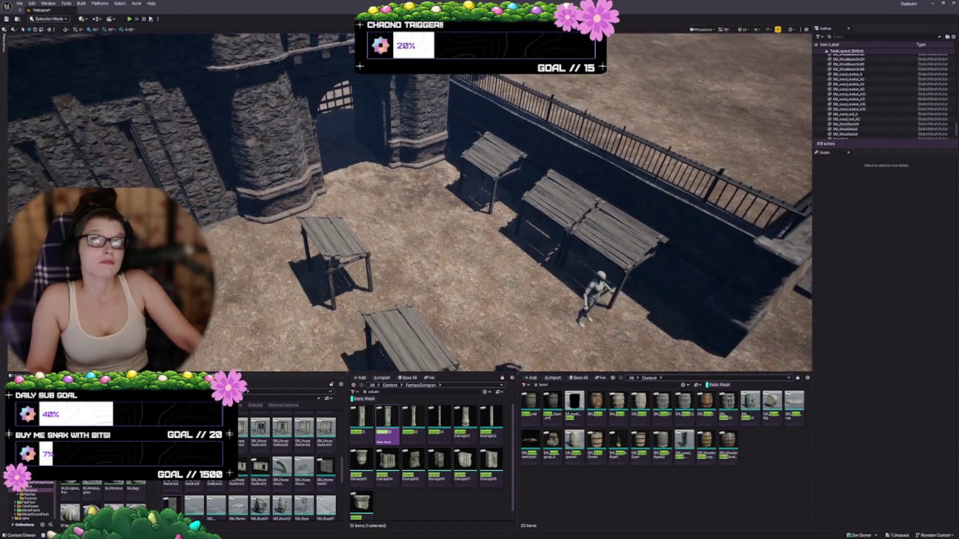
{"action": "scroll", "coordinate": [409, 200], "scroll_direction": "down", "scroll_amount": 5}
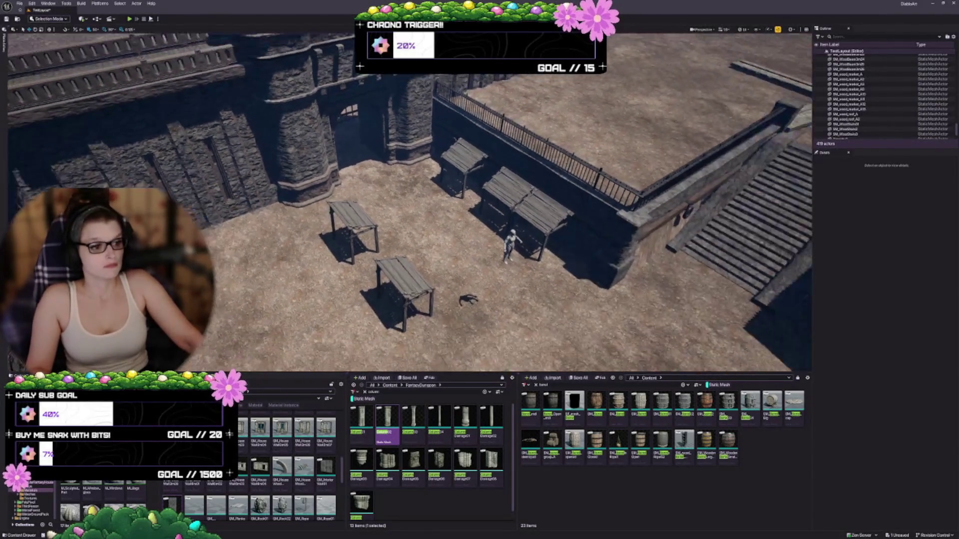
{"action": "scroll", "coordinate": [410, 199], "scroll_direction": "up", "scroll_amount": 8}
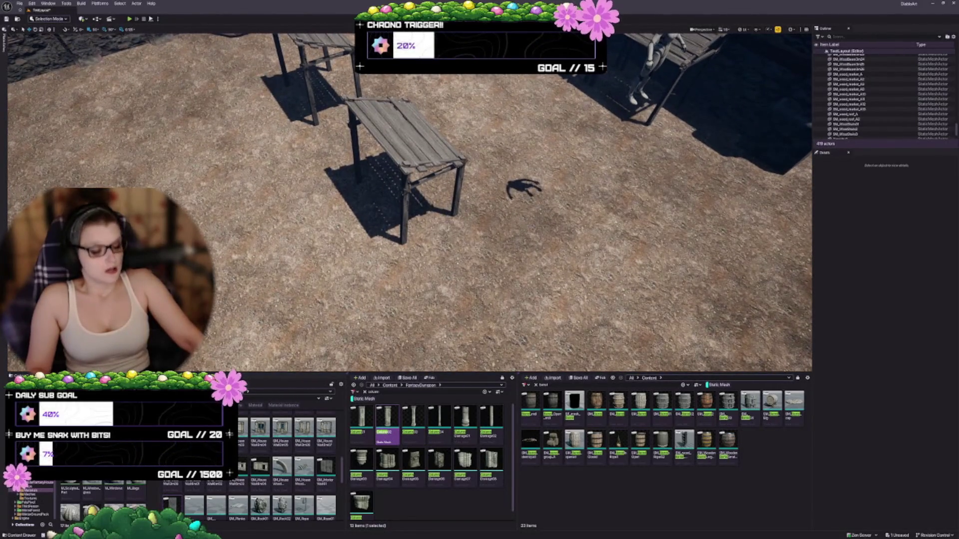
{"action": "left_click", "coordinate": [649, 80]}
{"action": "left_click_drag", "start_coordinate": [637, 100], "coordinate": [582, 200]}
{"action": "key", "text": "Escape"}
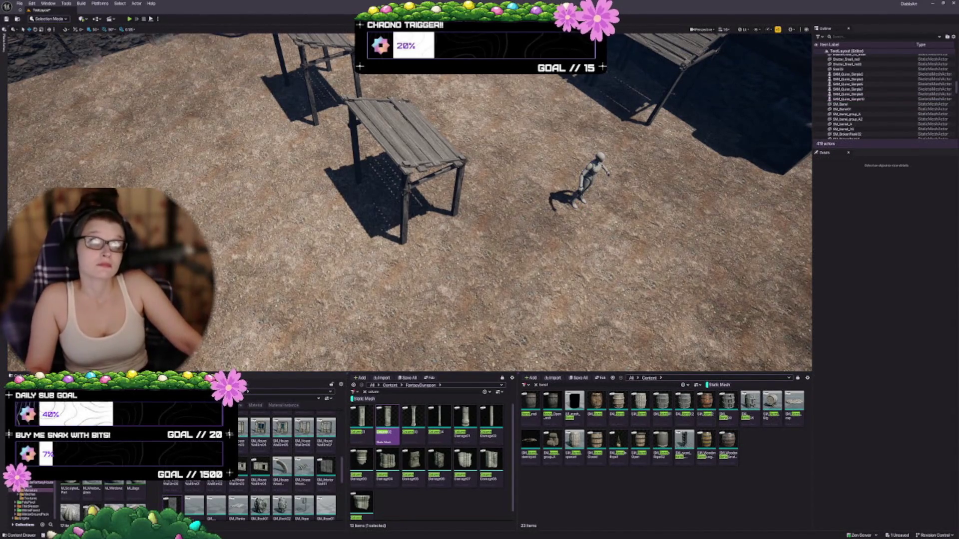
- Clear the barrel search and look down over the walkway and courtyard tables
{"action": "scroll", "coordinate": [410, 200], "scroll_direction": "down", "scroll_amount": 5}
{"action": "scroll", "coordinate": [410, 200], "scroll_direction": "up", "scroll_amount": 5}
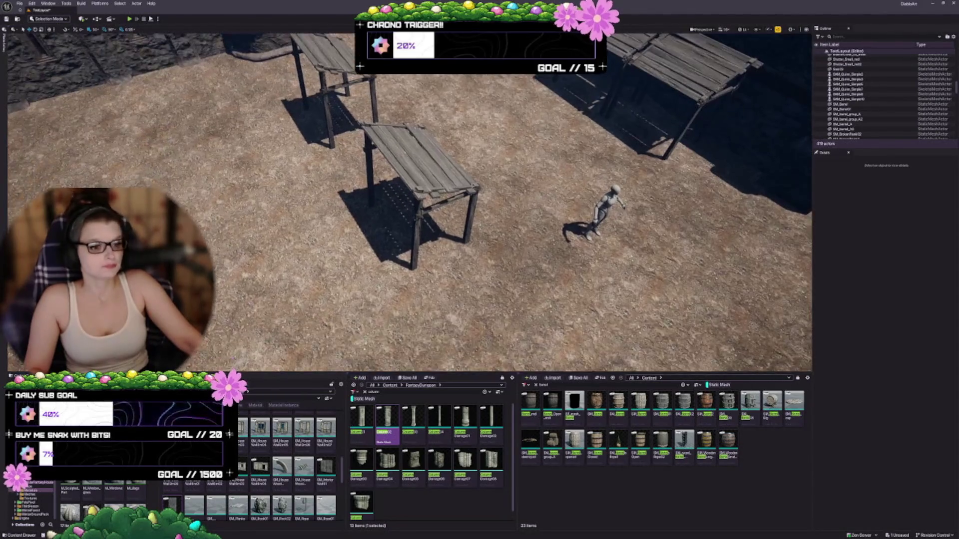
{"action": "scroll", "coordinate": [410, 200], "scroll_direction": "up", "scroll_amount": 10}
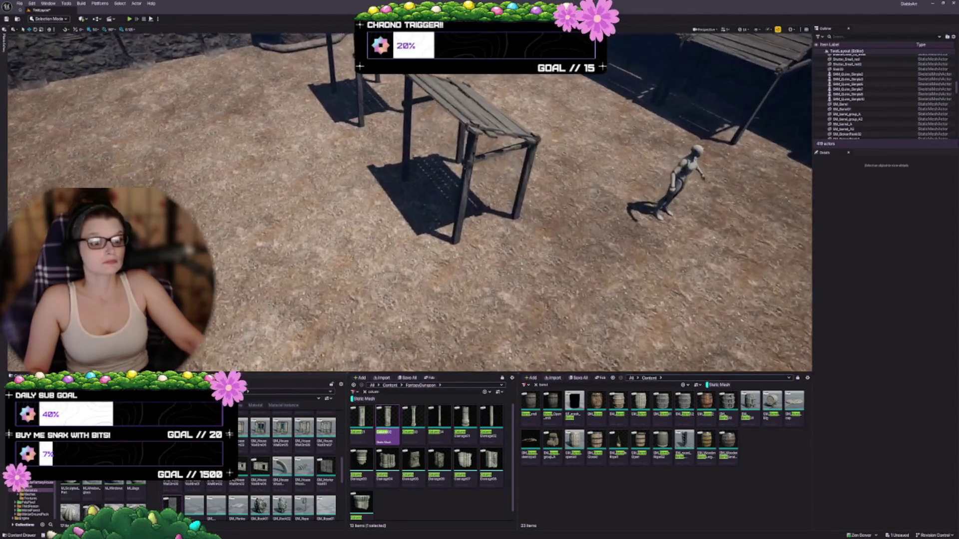
{"action": "scroll", "coordinate": [410, 200], "scroll_direction": "up", "scroll_amount": 1}
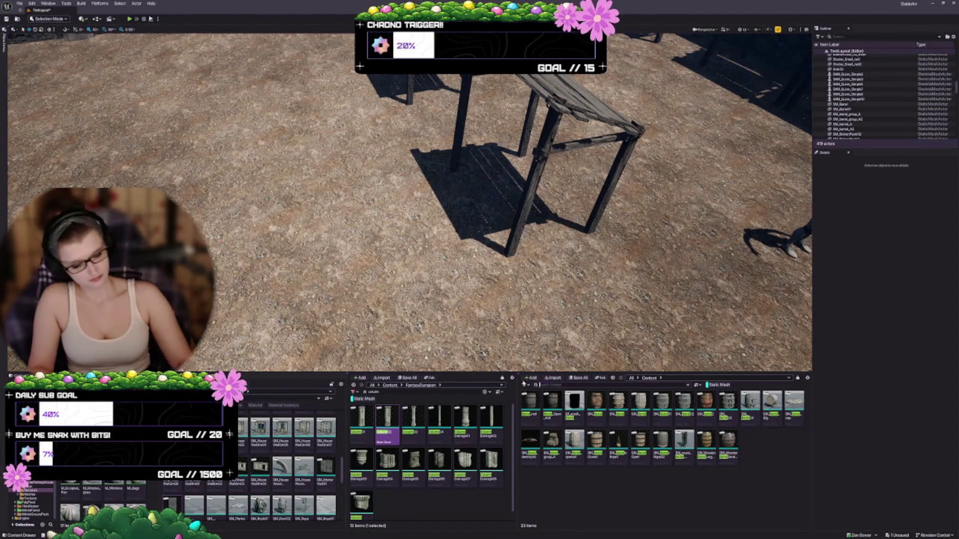
{"action": "key", "text": "BackSpace"}
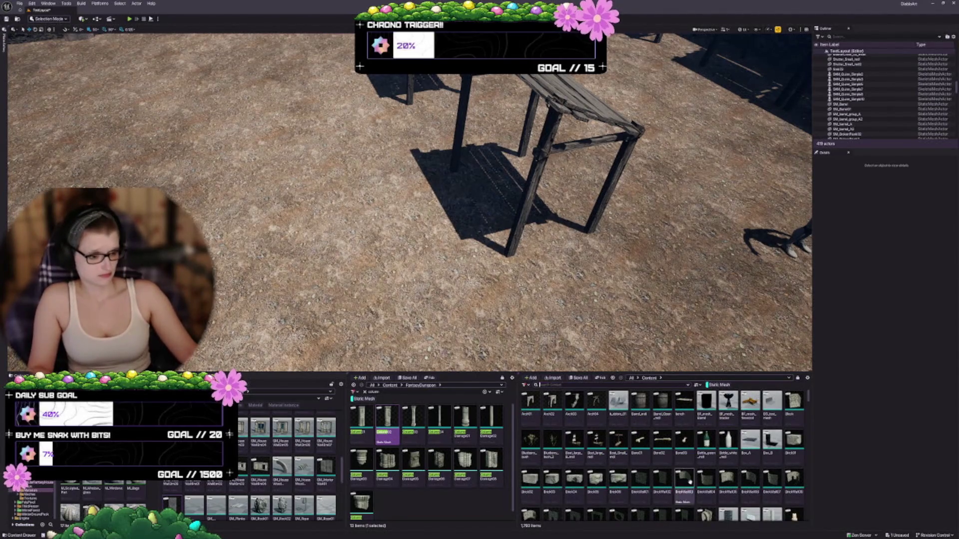
{"action": "mouse_move", "coordinate": [407, 208]}
{"action": "left_mouse_down"}
{"action": "mouse_move", "coordinate": [407, 199]}
{"action": "mouse_move", "coordinate": [408, 209]}
{"action": "left_mouse_up"}
{"action": "left_click_drag", "start_coordinate": [488, 325], "coordinate": [525, 330]}
{"action": "left_click", "coordinate": [100, 137]}
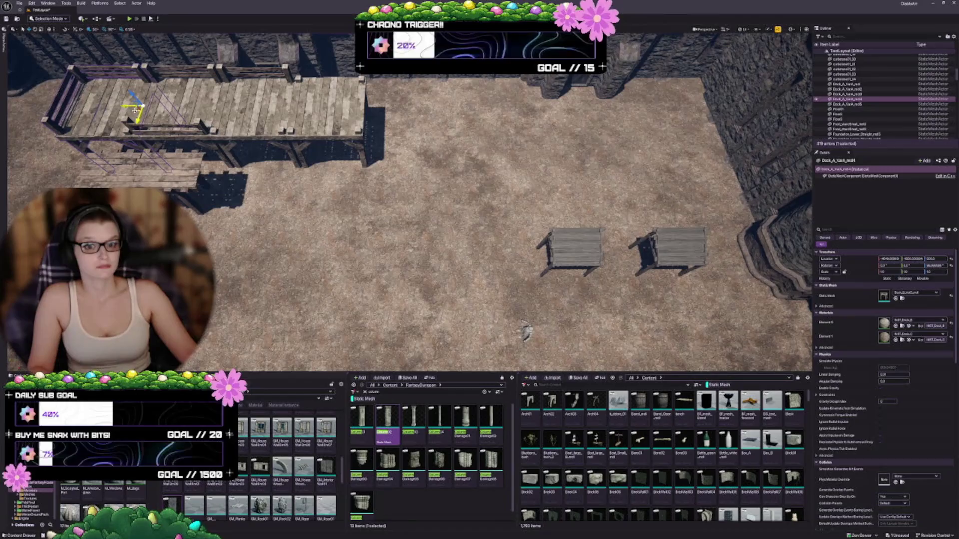
- Move the dock deck beside the market tables, scale it to 0.825 and rotate it 90°
{"action": "mouse_move", "coordinate": [134, 107]}
{"action": "left_mouse_down"}
{"action": "mouse_move", "coordinate": [488, 154]}
{"action": "mouse_move", "coordinate": [579, 178]}
{"action": "mouse_move", "coordinate": [542, 172]}
{"action": "mouse_move", "coordinate": [552, 160]}
{"action": "left_mouse_up"}
{"action": "mouse_move", "coordinate": [507, 183]}
{"action": "left_mouse_down"}
{"action": "mouse_move", "coordinate": [529, 227]}
{"action": "mouse_move", "coordinate": [532, 213]}
{"action": "left_mouse_up"}
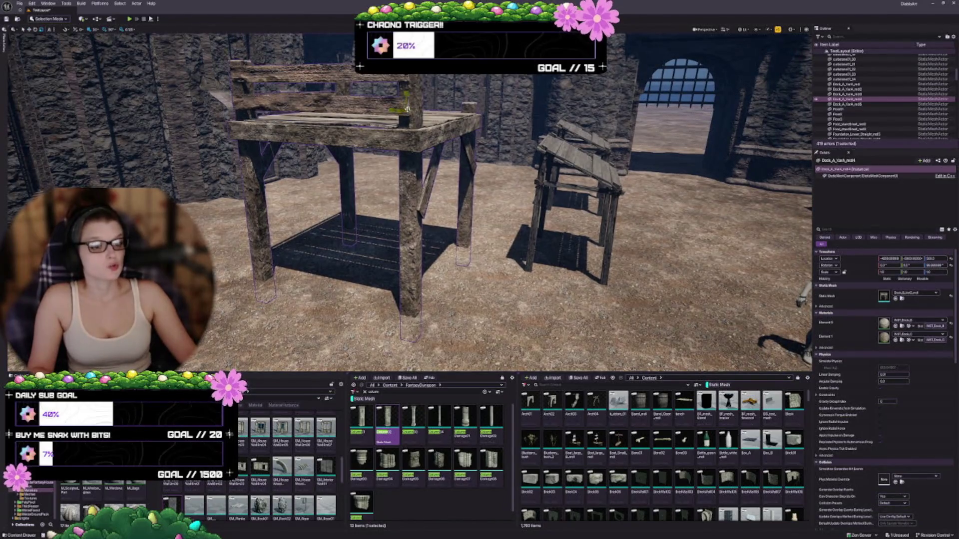
{"action": "mouse_move", "coordinate": [405, 110]}
{"action": "left_mouse_down"}
{"action": "mouse_move", "coordinate": [397, 148]}
{"action": "mouse_move", "coordinate": [415, 142]}
{"action": "left_mouse_up"}
{"action": "left_click_drag", "start_coordinate": [328, 115], "coordinate": [313, 99]}
{"action": "left_click_drag", "start_coordinate": [410, 200], "coordinate": [417, 170]}
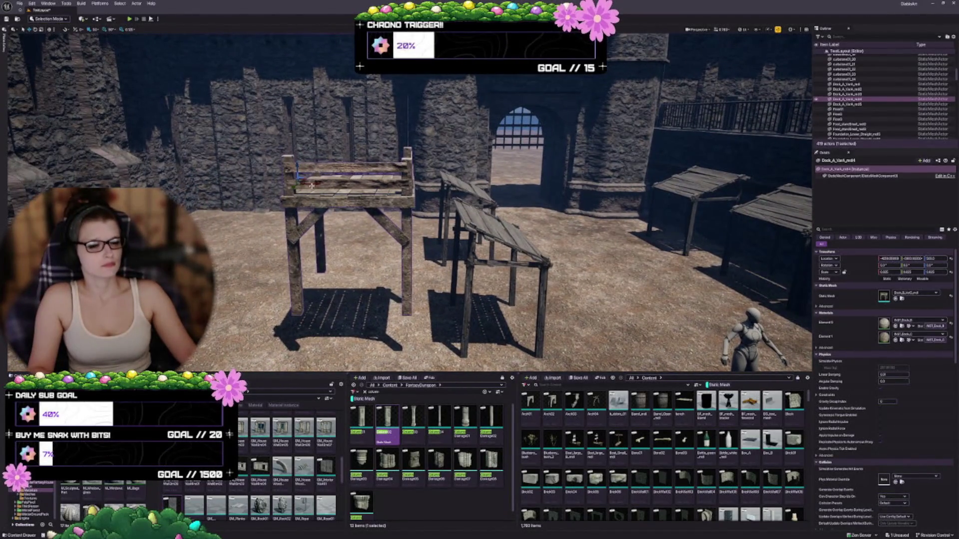
- Drop the deck to the floor with End and fine-tune its height on the ground
{"action": "key", "text": "End"}
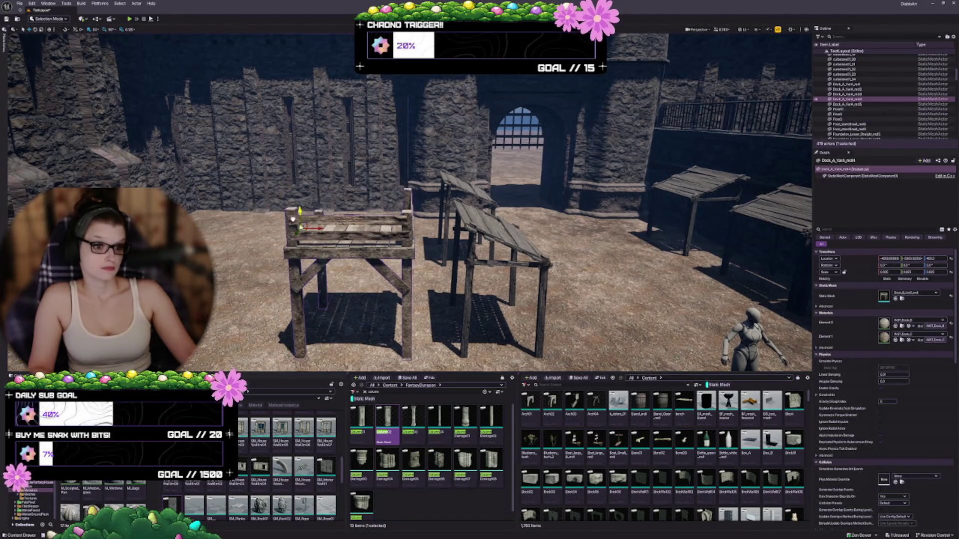
{"action": "left_click_drag", "start_coordinate": [293, 220], "coordinate": [294, 239]}
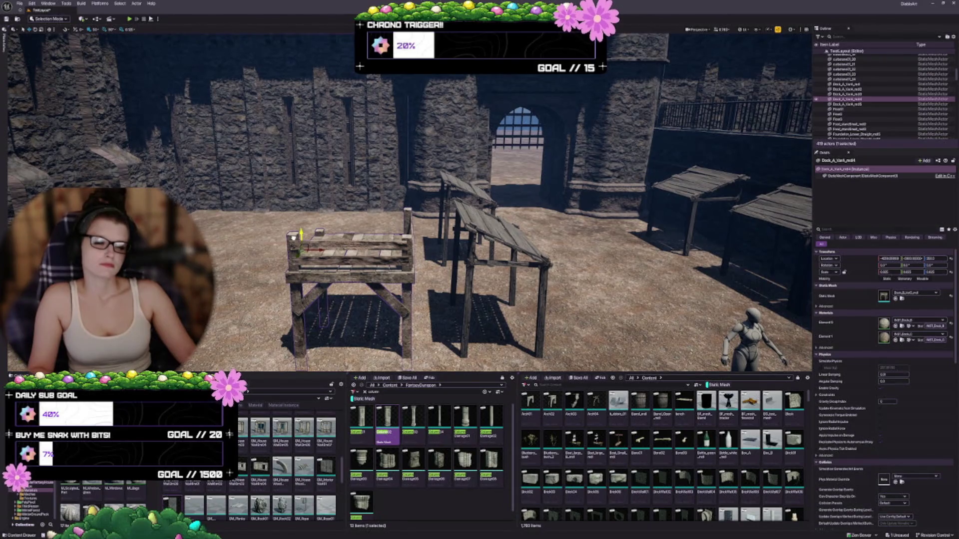
{"action": "left_click_drag", "start_coordinate": [294, 237], "coordinate": [296, 248]}
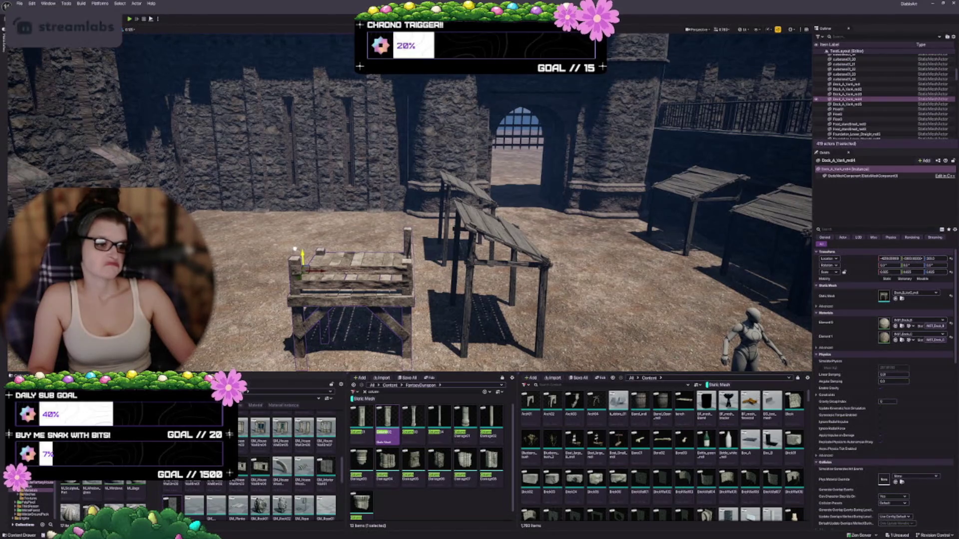
{"action": "mouse_move", "coordinate": [294, 248]}
{"action": "left_mouse_down"}
{"action": "mouse_move", "coordinate": [296, 241]}
{"action": "mouse_move", "coordinate": [301, 265]}
{"action": "left_mouse_up"}
{"action": "mouse_move", "coordinate": [442, 182]}
{"action": "left_mouse_down"}
{"action": "mouse_move", "coordinate": [494, 165]}
{"action": "mouse_move", "coordinate": [805, 204]}
{"action": "left_mouse_up"}
{"action": "left_click", "coordinate": [798, 220]}
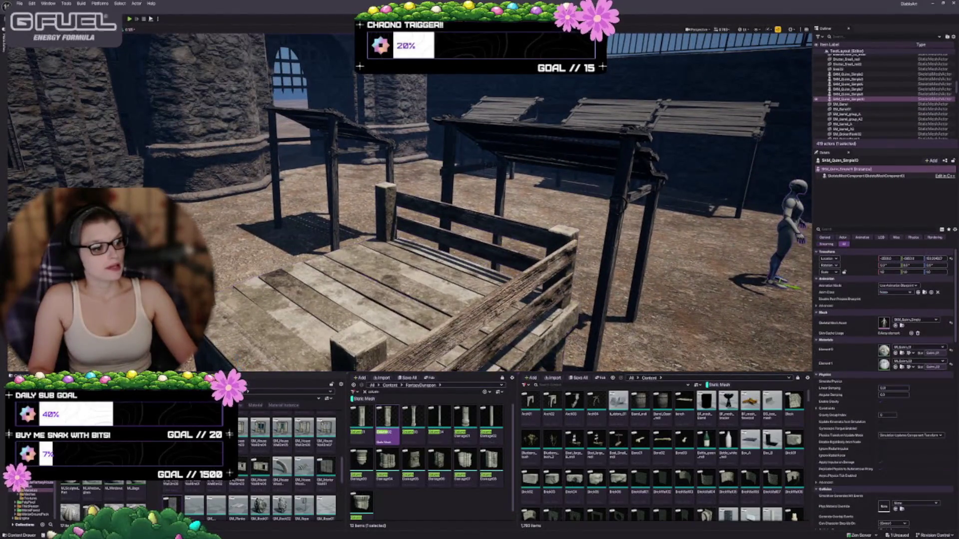
- Stand the grey mannequin on the wooden deck, undoing a stray move of platform and mannequin
{"action": "mouse_move", "coordinate": [777, 281]}
{"action": "left_mouse_down"}
{"action": "mouse_move", "coordinate": [381, 270]}
{"action": "mouse_move", "coordinate": [401, 358]}
{"action": "mouse_move", "coordinate": [399, 265]}
{"action": "mouse_move", "coordinate": [382, 229]}
{"action": "left_mouse_up"}
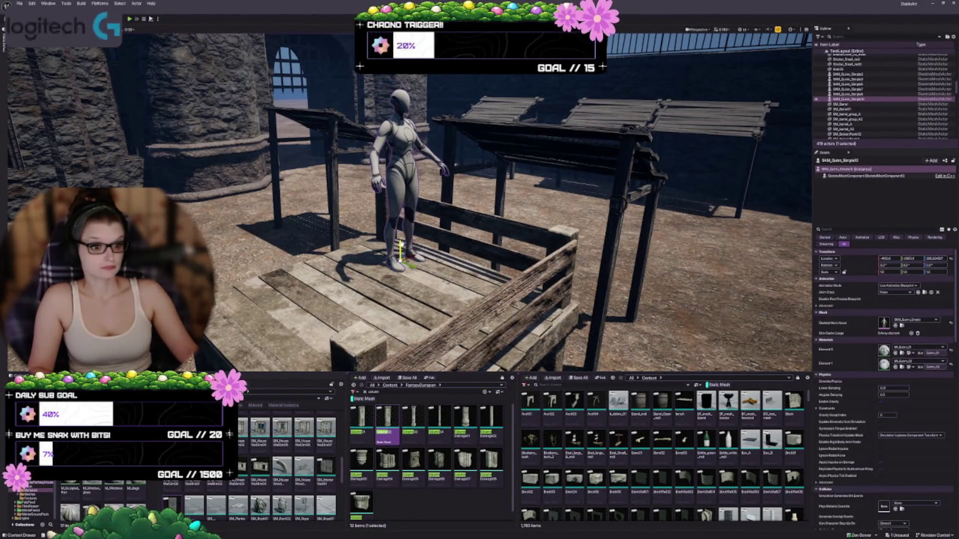
{"action": "mouse_move", "coordinate": [479, 200]}
{"action": "left_mouse_down"}
{"action": "mouse_move", "coordinate": [453, 192]}
{"action": "mouse_move", "coordinate": [432, 146]}
{"action": "left_mouse_up"}
{"action": "left_click_drag", "start_coordinate": [418, 215], "coordinate": [435, 184]}
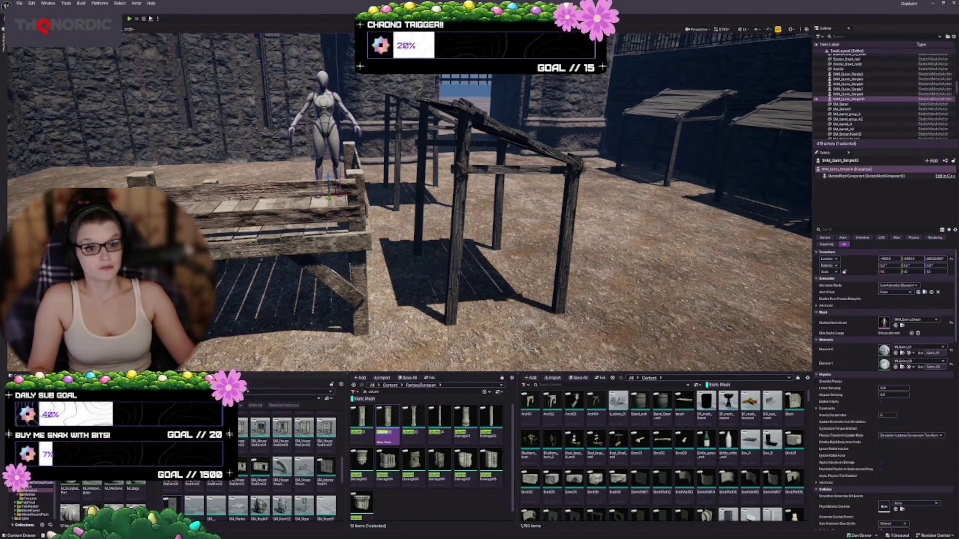
{"action": "left_click", "coordinate": [324, 279], "text": "ctrl"}
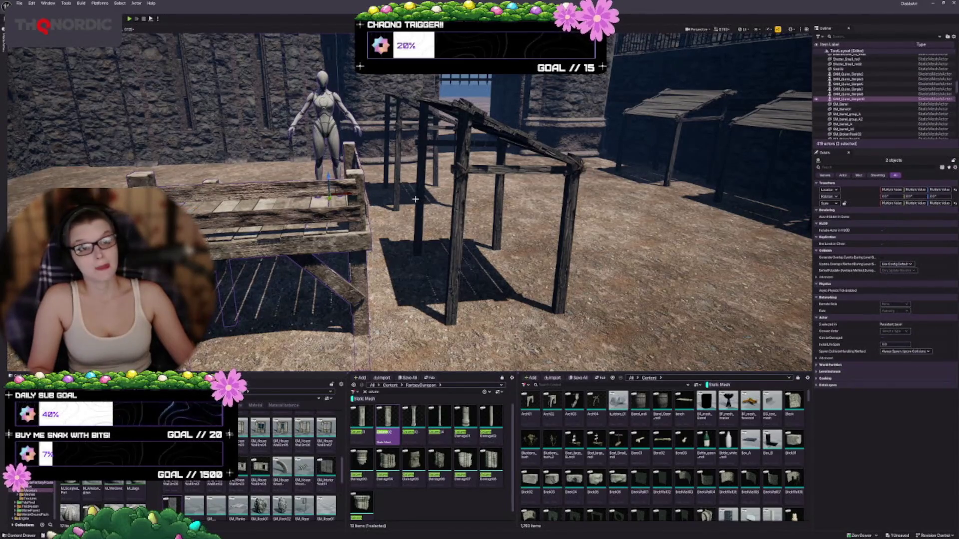
{"action": "left_click_drag", "start_coordinate": [351, 161], "coordinate": [350, 122]}
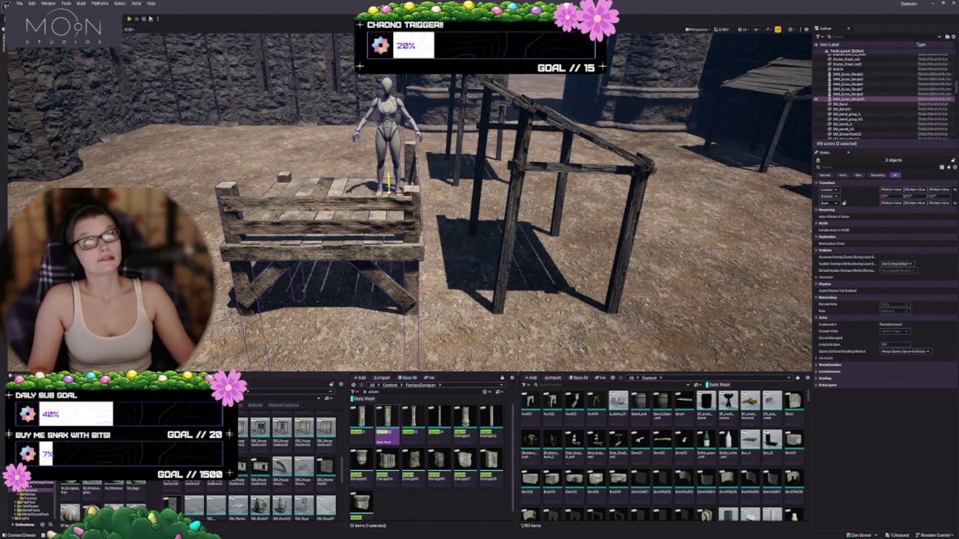
{"action": "left_click_drag", "start_coordinate": [351, 123], "coordinate": [351, 100]}
{"action": "key", "text": "Escape"}
{"action": "scroll", "coordinate": [410, 200], "scroll_direction": "down", "scroll_amount": 5}
{"action": "mouse_move", "coordinate": [405, 186]}
{"action": "left_mouse_down"}
{"action": "mouse_move", "coordinate": [414, 168]}
{"action": "mouse_move", "coordinate": [405, 205]}
{"action": "left_mouse_up"}
{"action": "key", "text": "ctrl+z"}
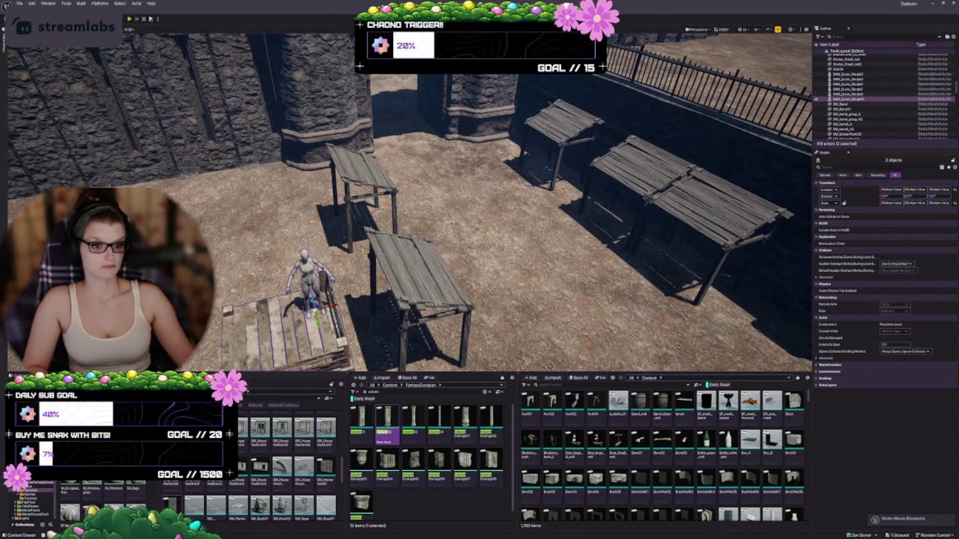
{"action": "left_click_drag", "start_coordinate": [373, 281], "coordinate": [371, 300]}
{"action": "left_click", "coordinate": [299, 220]}
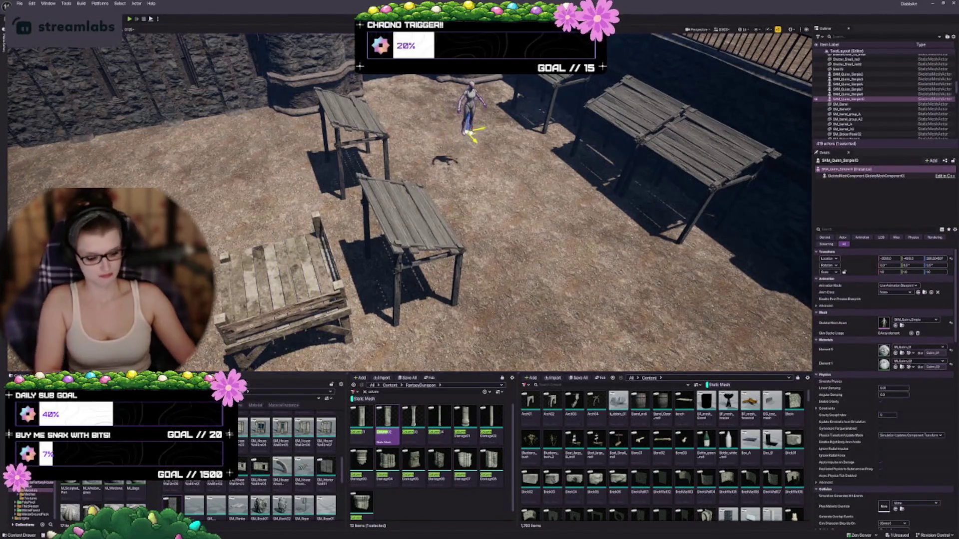
{"action": "key", "text": "Delete"}
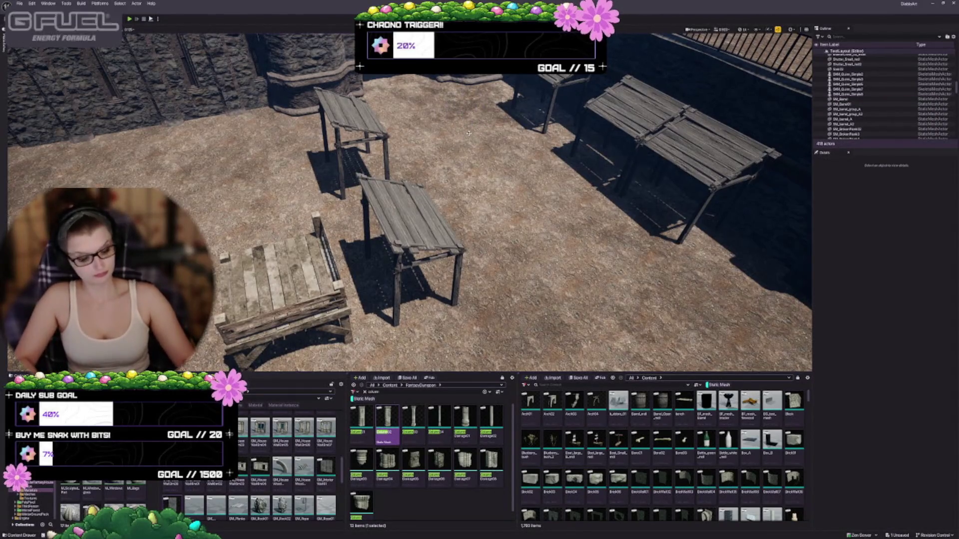
{"action": "key", "text": "ctrl+z"}
{"action": "key", "text": "Escape"}
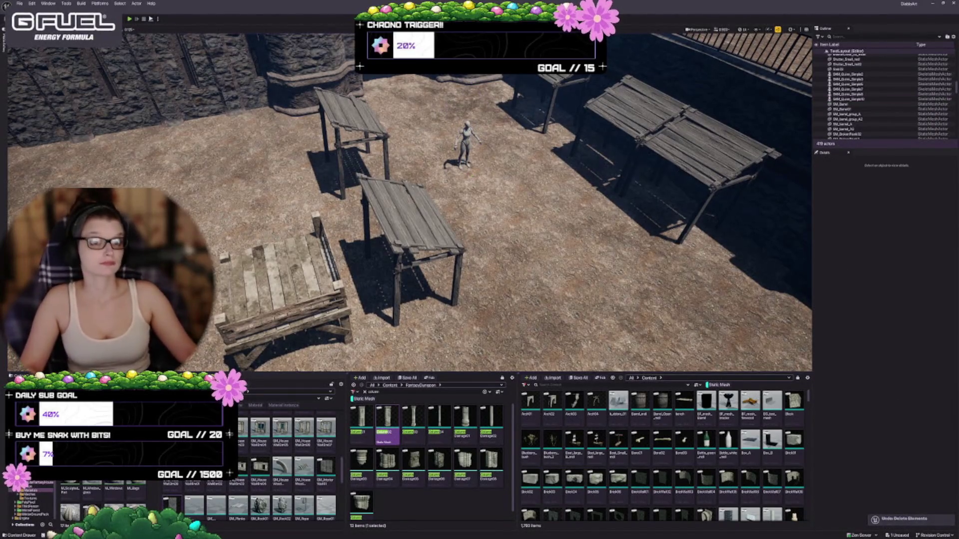
{"action": "scroll", "coordinate": [409, 199], "scroll_direction": "up", "scroll_amount": 3}
{"action": "scroll", "coordinate": [410, 200], "scroll_direction": "up", "scroll_amount": 5}
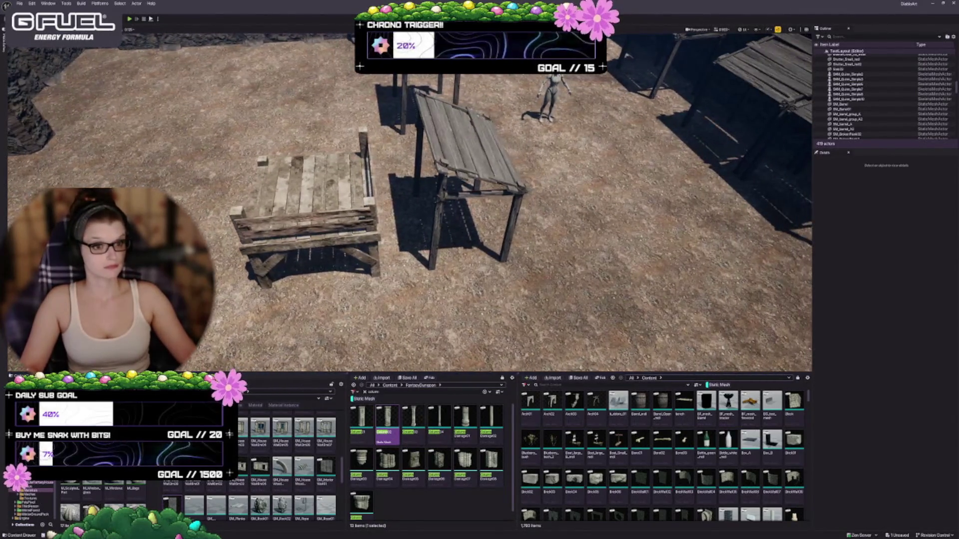
- Slide the wooden deck sideways, undoing the overshoot, until it sits beside the slanted table
{"action": "left_click", "coordinate": [355, 244]}
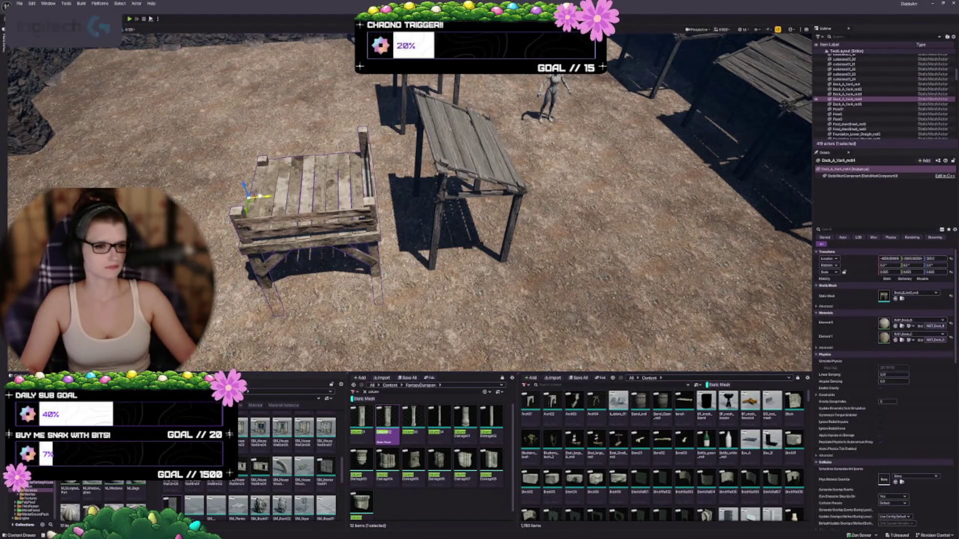
{"action": "left_click_drag", "start_coordinate": [270, 197], "coordinate": [251, 196]}
{"action": "left_click_drag", "start_coordinate": [410, 200], "coordinate": [544, 202]}
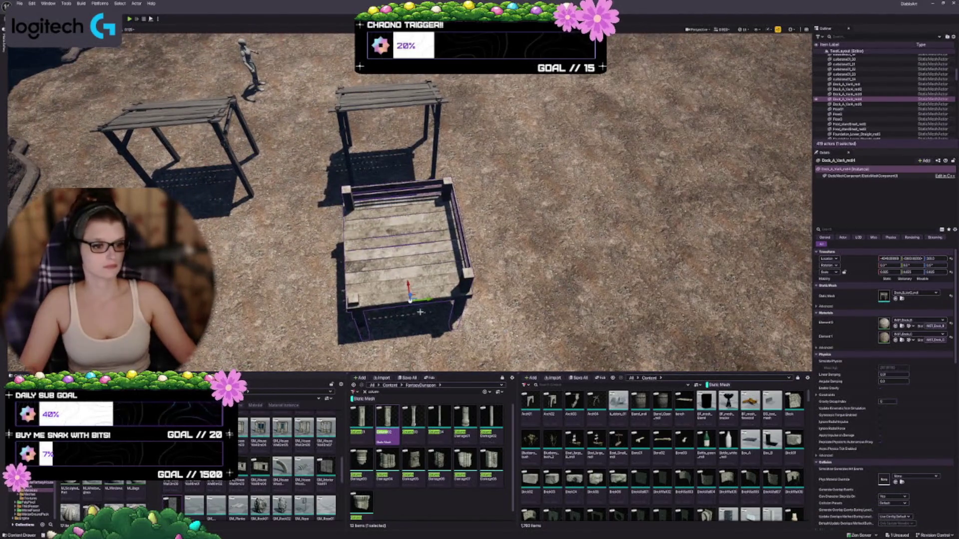
{"action": "left_click_drag", "start_coordinate": [420, 300], "coordinate": [475, 293]}
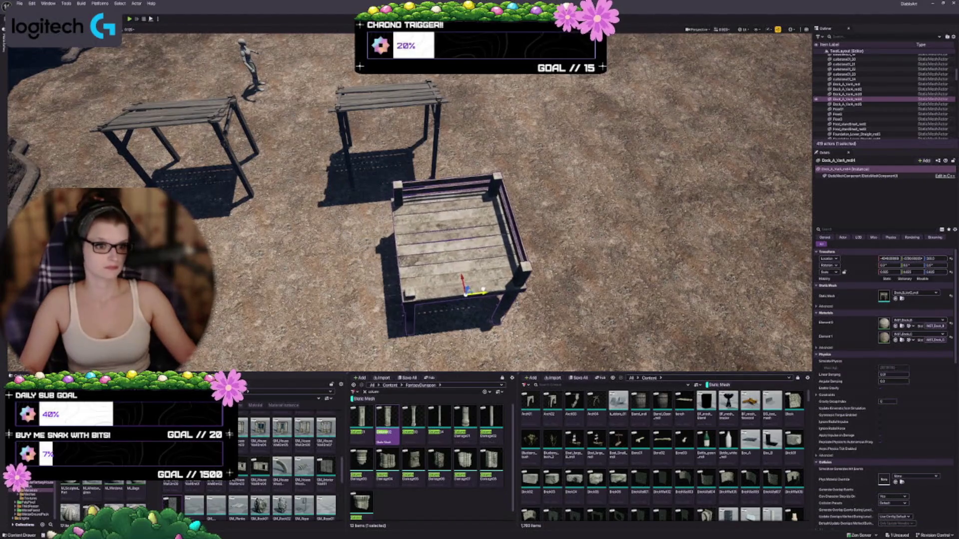
{"action": "key", "text": "ctrl+z"}
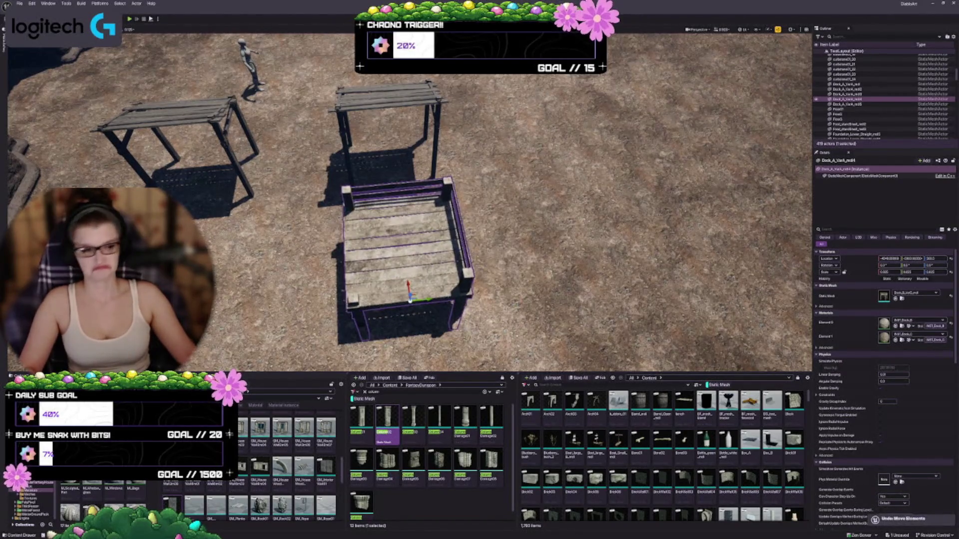
{"action": "mouse_move", "coordinate": [422, 300]}
{"action": "left_mouse_down"}
{"action": "mouse_move", "coordinate": [490, 297]}
{"action": "mouse_move", "coordinate": [465, 298]}
{"action": "left_mouse_up"}
{"action": "scroll", "coordinate": [484, 290], "scroll_direction": "up", "scroll_amount": 1}
{"action": "mouse_move", "coordinate": [479, 249]}
{"action": "left_mouse_down"}
{"action": "mouse_move", "coordinate": [462, 224]}
{"action": "mouse_move", "coordinate": [429, 210]}
{"action": "mouse_move", "coordinate": [460, 230]}
{"action": "mouse_move", "coordinate": [449, 245]}
{"action": "left_mouse_up"}
{"action": "left_click", "coordinate": [447, 513]}
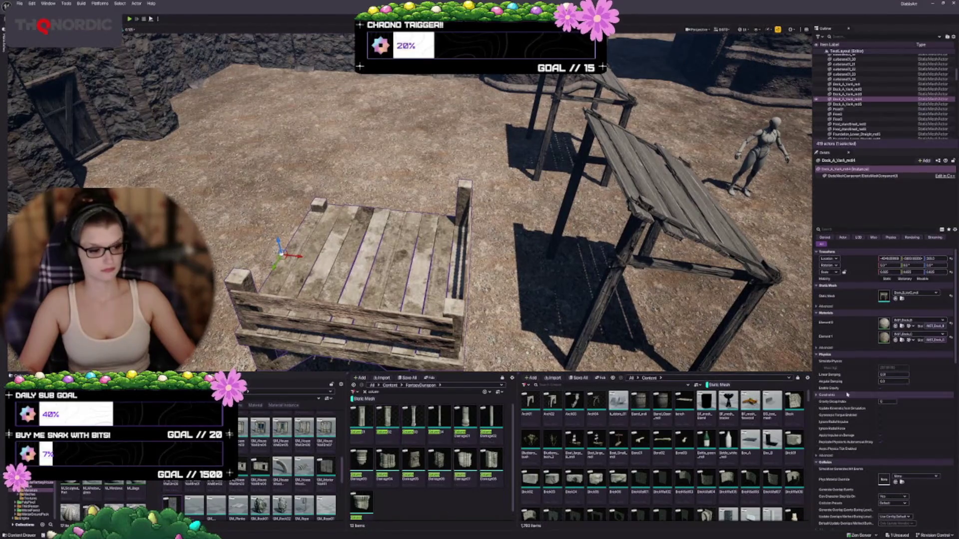
- Open the MedievalDocks models asset drawer and widen the asset browser
{"action": "key", "text": "ctrl+b"}
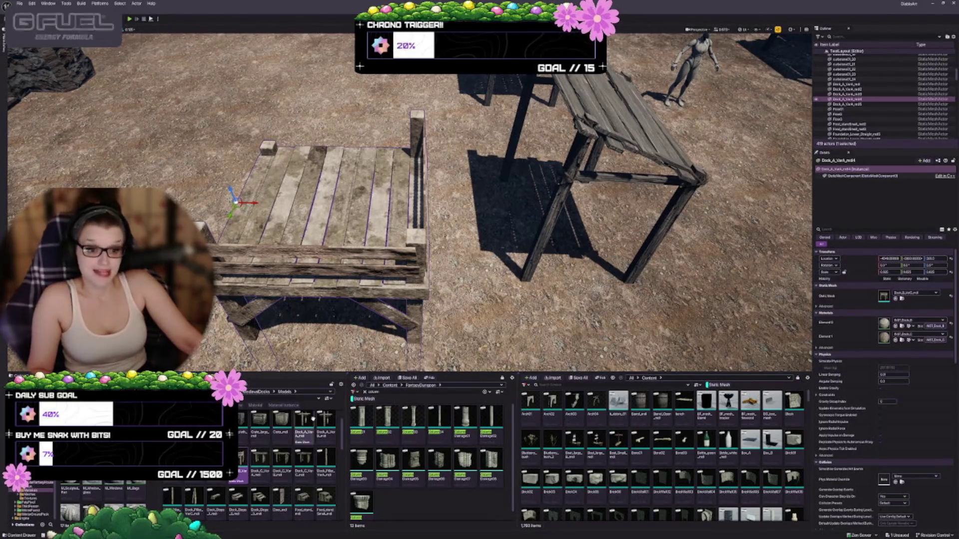
{"action": "left_click_drag", "start_coordinate": [345, 433], "coordinate": [386, 433]}
{"action": "right_click", "coordinate": [277, 469]}
{"action": "scroll", "coordinate": [280, 469], "scroll_direction": "up", "scroll_amount": 1}
{"action": "scroll", "coordinate": [410, 203], "scroll_direction": "down", "scroll_amount": 2}
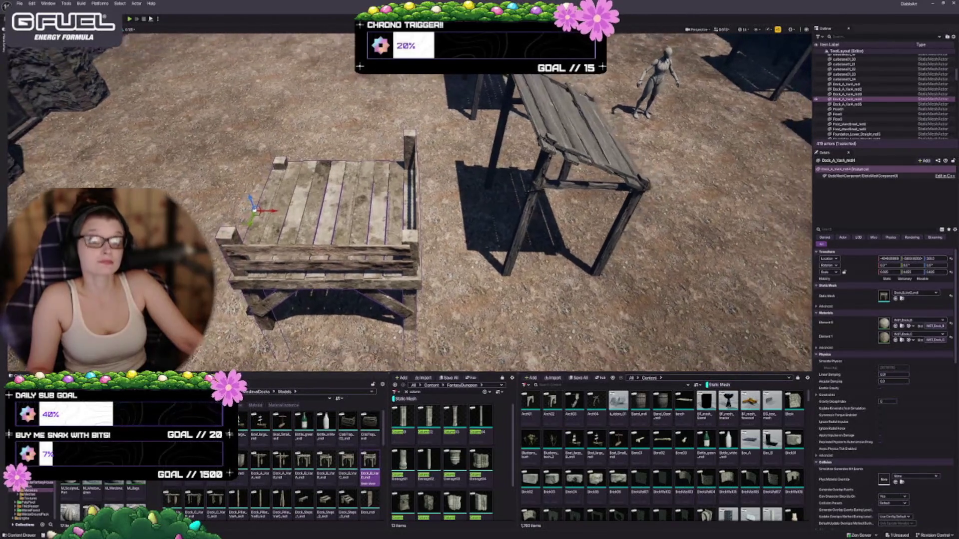
{"action": "scroll", "coordinate": [411, 202], "scroll_direction": "down", "scroll_amount": 2}
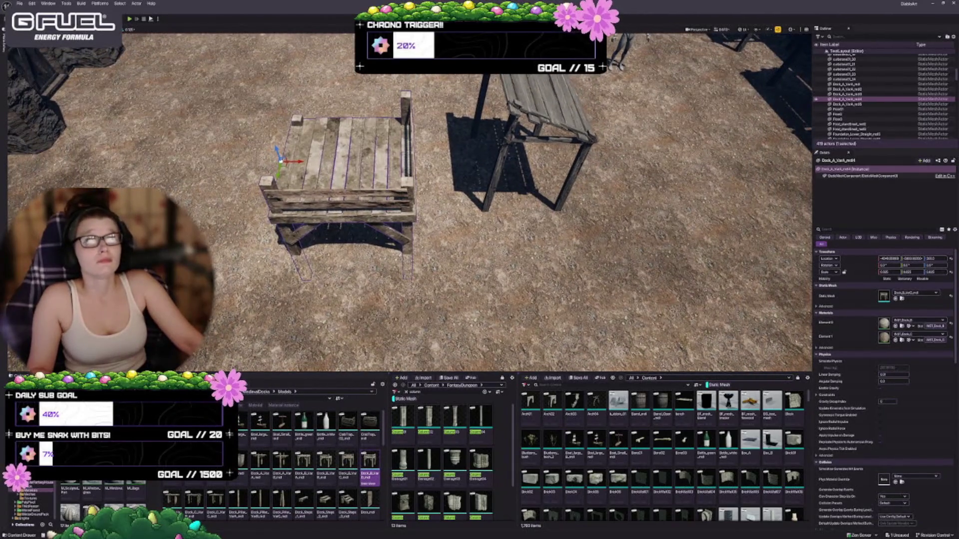
- Duplicate the dock table flush beside the original and swap the copy to Dock_B_Var_A
{"action": "left_click_drag", "start_coordinate": [411, 202], "coordinate": [469, 189]}
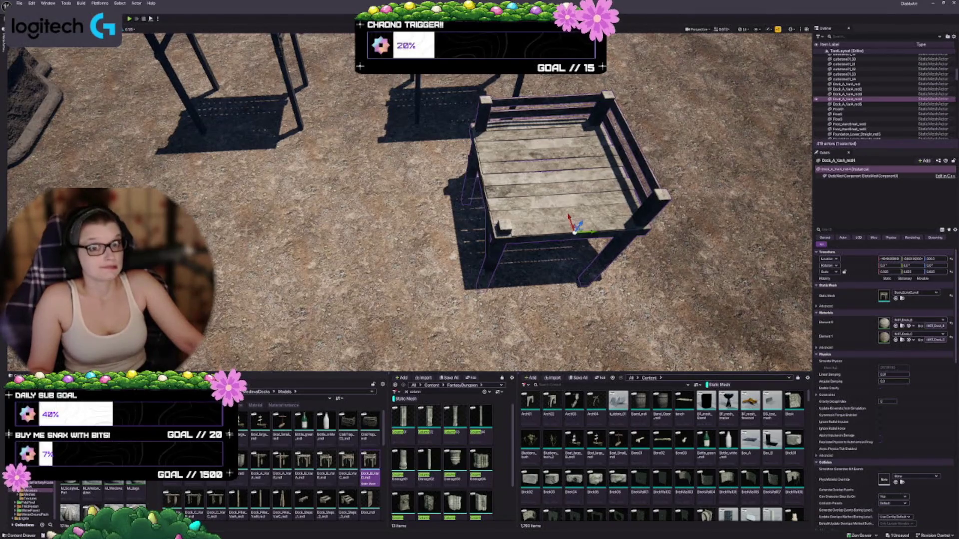
{"action": "mouse_move", "coordinate": [597, 231]}
{"action": "left_mouse_down"}
{"action": "mouse_move", "coordinate": [405, 260]}
{"action": "mouse_move", "coordinate": [438, 267]}
{"action": "mouse_move", "coordinate": [440, 242]}
{"action": "left_mouse_up"}
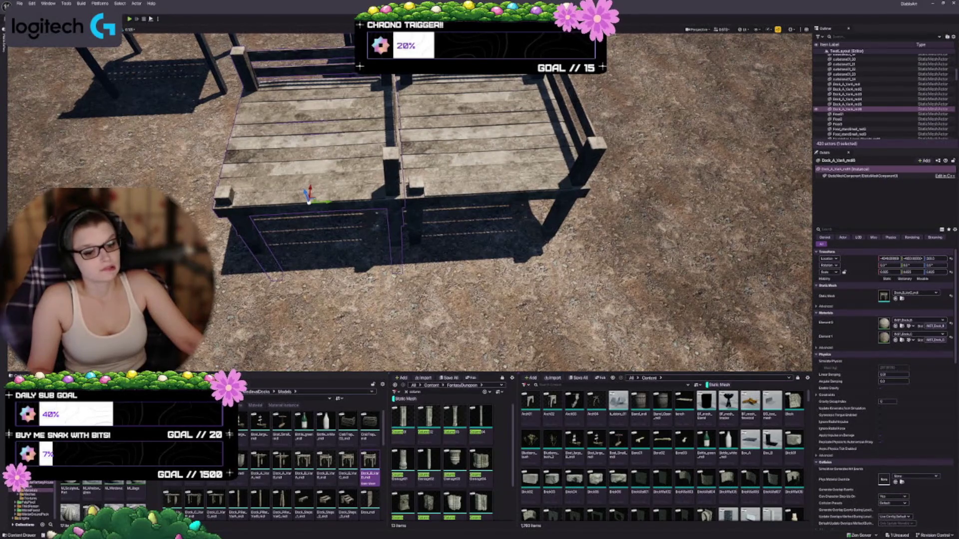
{"action": "left_click", "coordinate": [304, 464]}
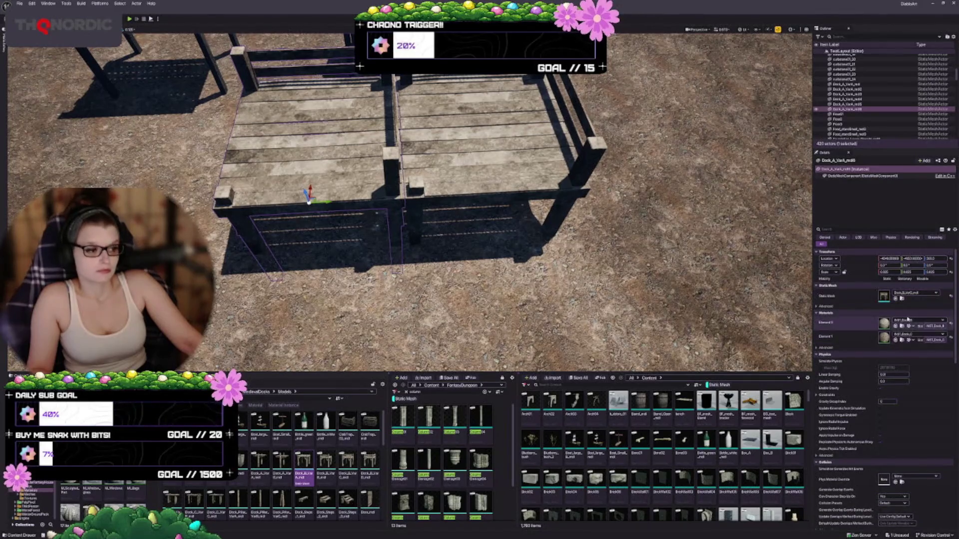
{"action": "left_click", "coordinate": [897, 299]}
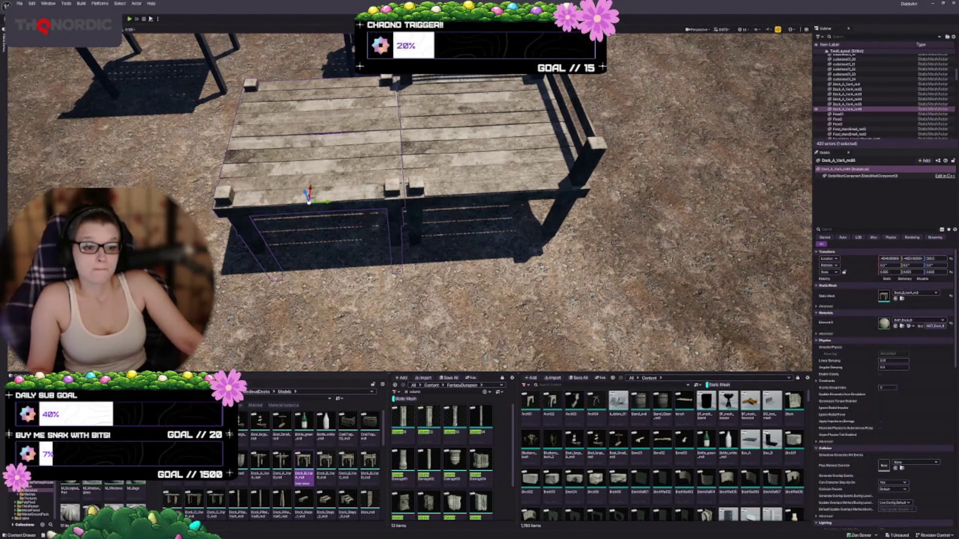
{"action": "left_click_drag", "start_coordinate": [290, 240], "coordinate": [326, 248]}
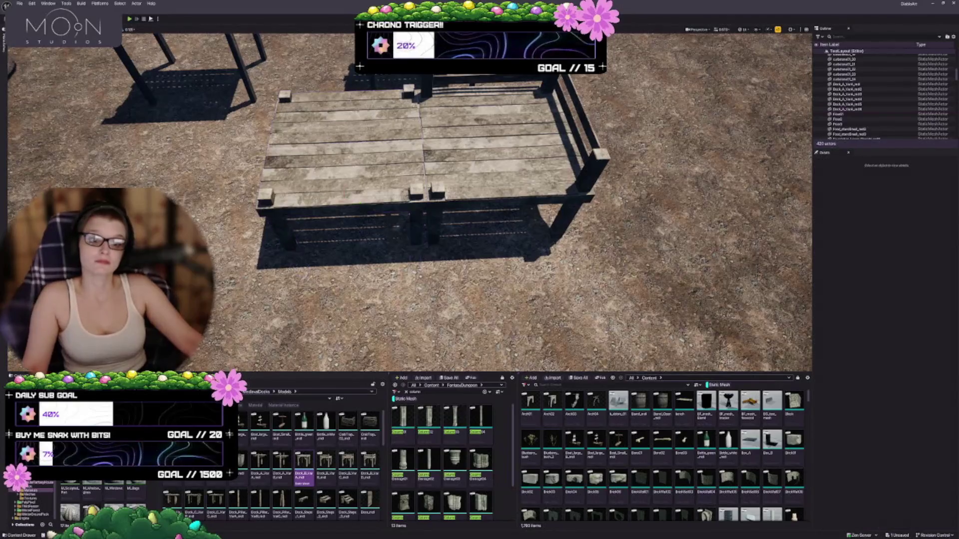
{"action": "key", "text": "Escape"}
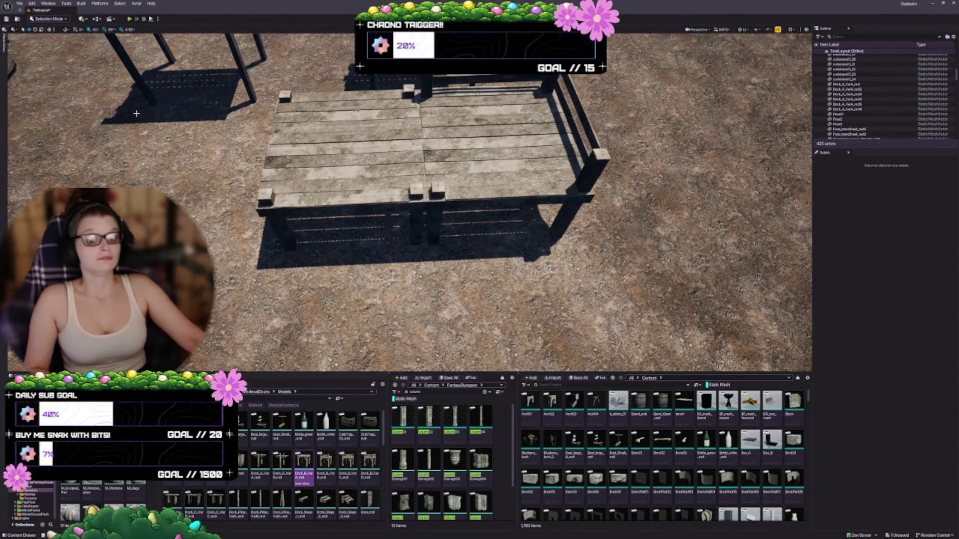
- Fly up to a high view of the stairs and timber tavern, enlarging the viewport over the Content Drawer
{"action": "key", "text": "1"}
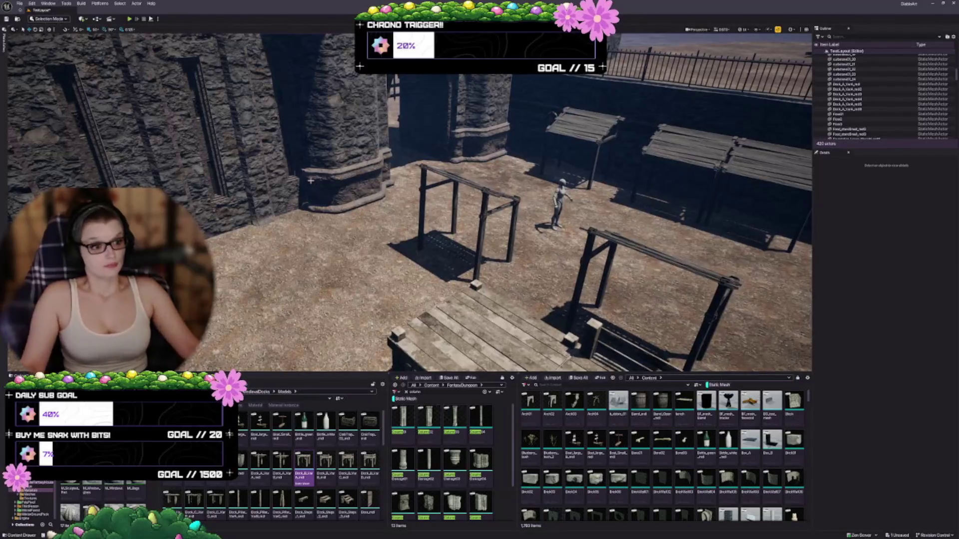
{"action": "mouse_move", "coordinate": [479, 200]}
{"action": "left_mouse_down"}
{"action": "mouse_move", "coordinate": [459, 280]}
{"action": "mouse_move", "coordinate": [424, 285]}
{"action": "mouse_move", "coordinate": [445, 279]}
{"action": "left_mouse_up"}
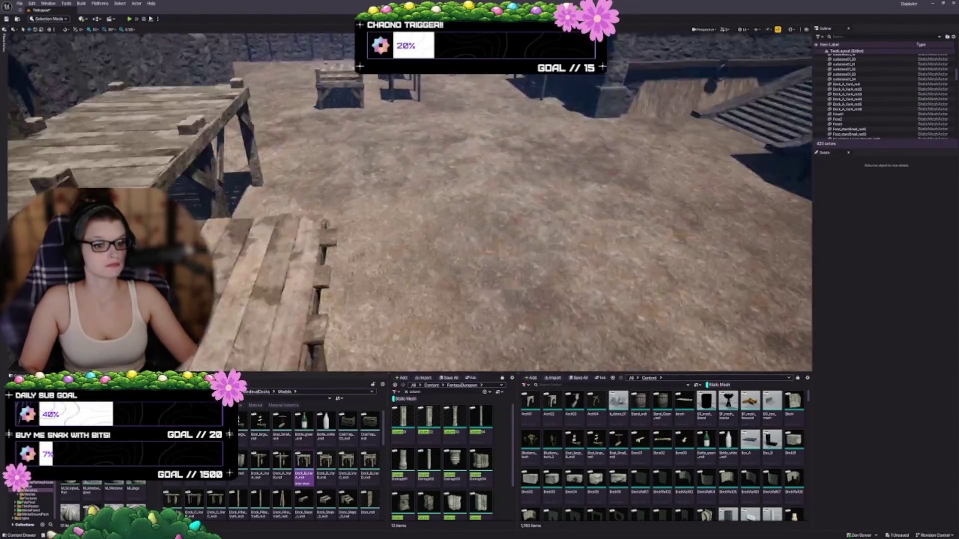
{"action": "mouse_move", "coordinate": [444, 280]}
{"action": "left_mouse_down"}
{"action": "mouse_move", "coordinate": [445, 302]}
{"action": "mouse_move", "coordinate": [444, 280]}
{"action": "mouse_move", "coordinate": [445, 292]}
{"action": "left_mouse_up"}
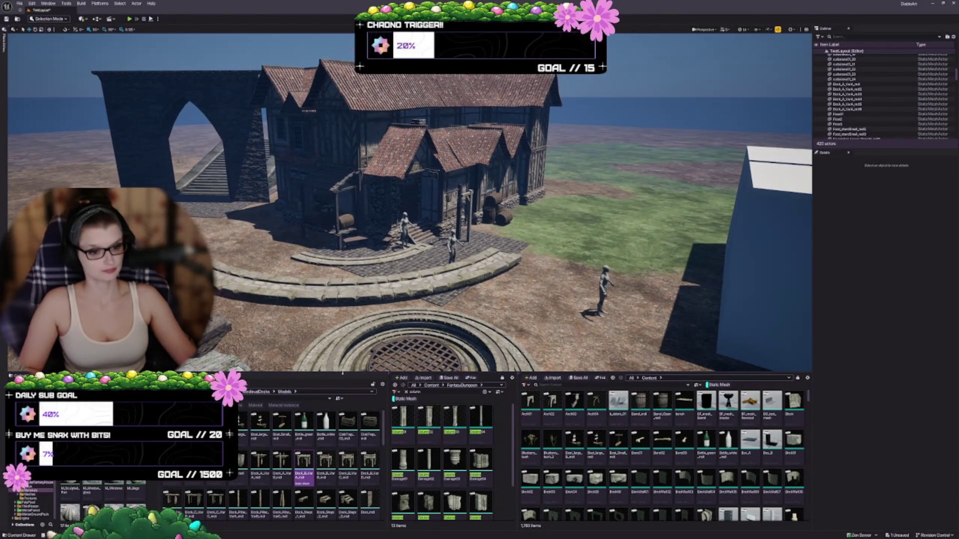
{"action": "left_click_drag", "start_coordinate": [342, 373], "coordinate": [345, 397]}
{"action": "left_click_drag", "start_coordinate": [410, 308], "coordinate": [410, 312]}
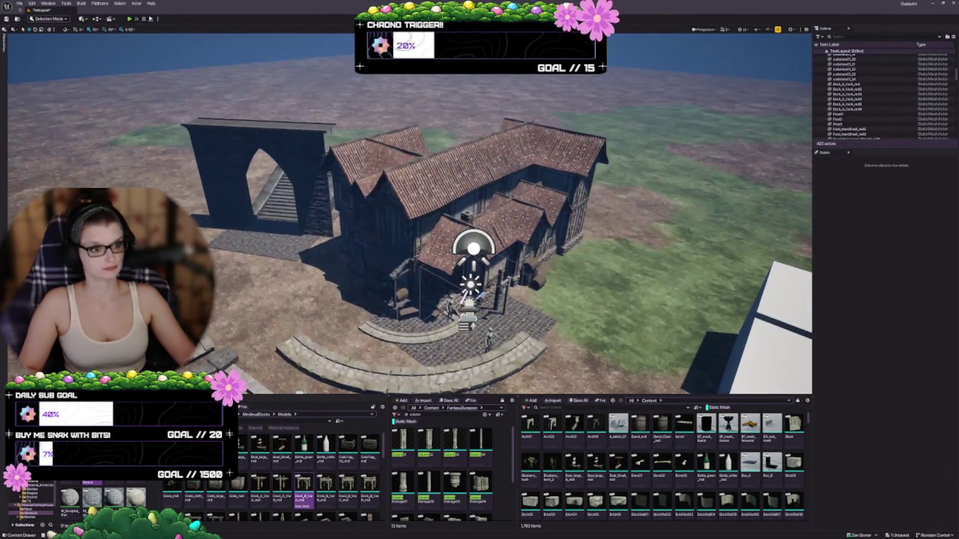
- Raise the viewport scalability from Medium to High
{"action": "left_click", "coordinate": [779, 30]}
{"action": "mouse_move", "coordinate": [786, 62]}
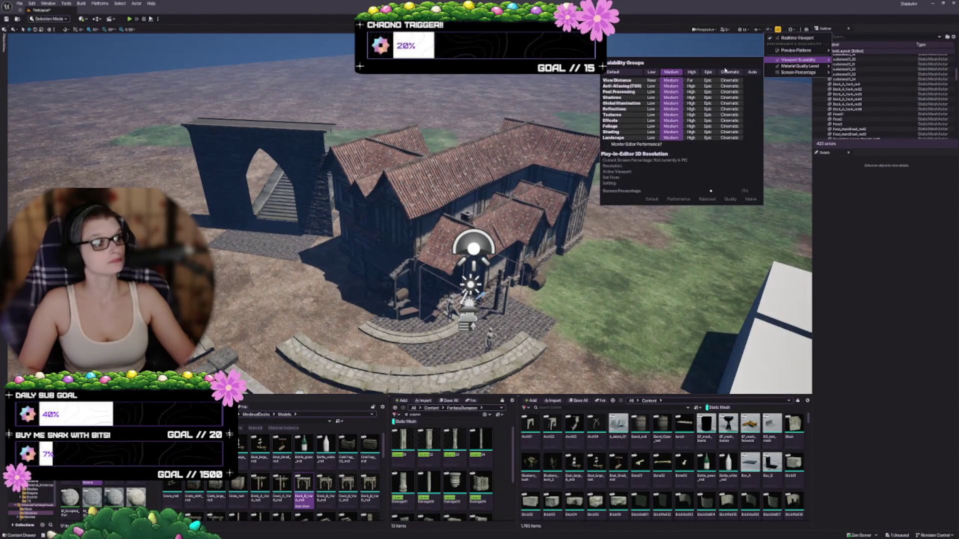
{"action": "left_click", "coordinate": [692, 72]}
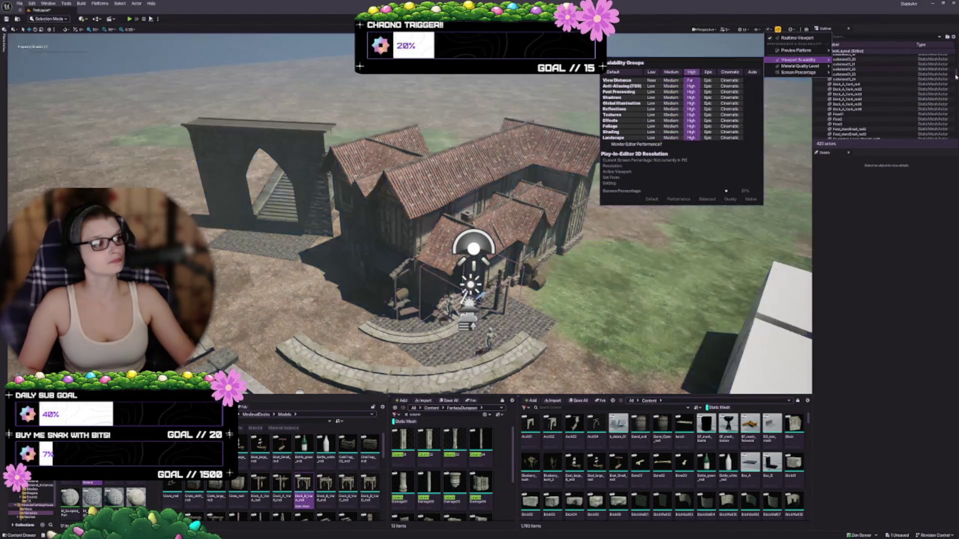
{"action": "scroll", "coordinate": [857, 90], "scroll_direction": "up", "scroll_amount": 5}
- Select and deselect ExponentialHeightFog, then switch to Game View to hide light, sky and fog icons
{"action": "left_click", "coordinate": [857, 70]}
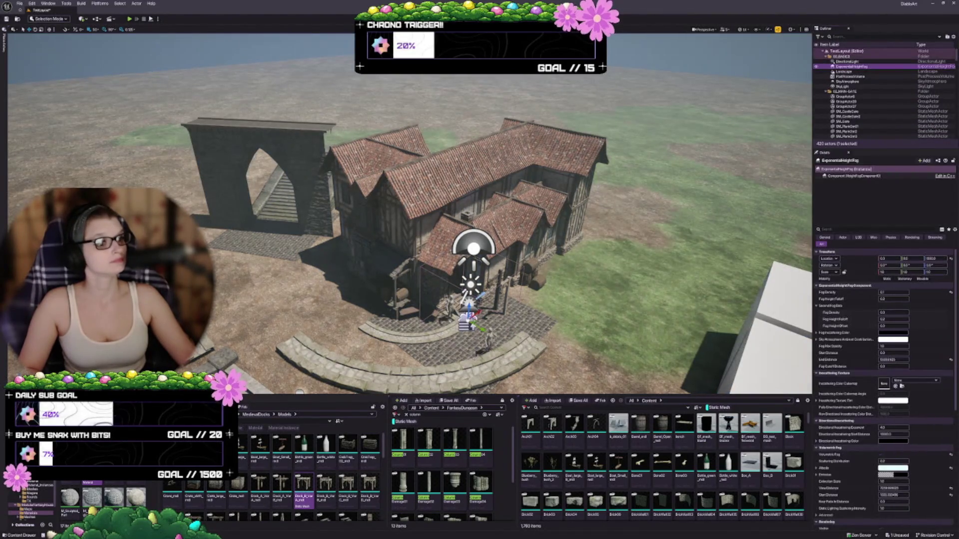
{"action": "left_click", "coordinate": [857, 70], "text": "ctrl"}
{"action": "key", "text": "g"}
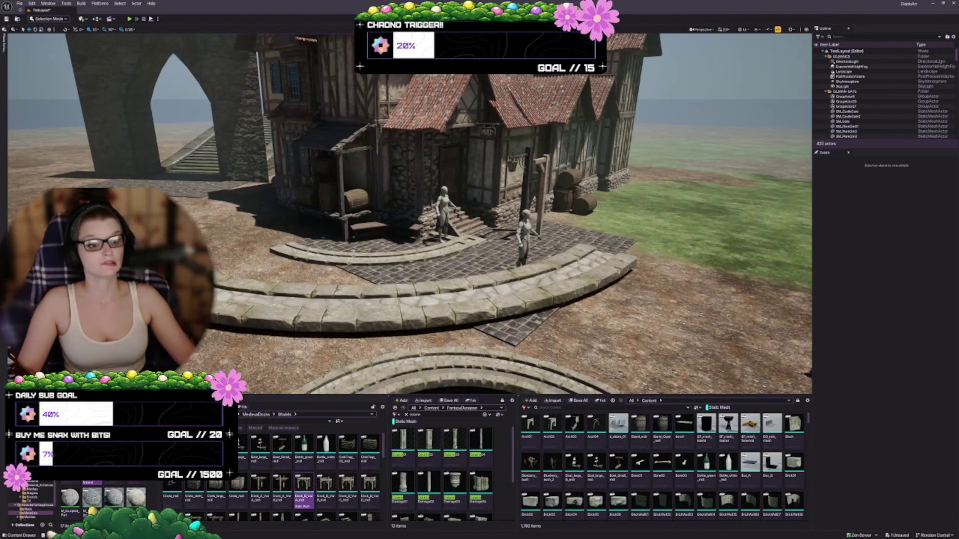
- Delete the cobblestone floor patch, briefly open Landscape Flatten, then return to Selection Mode
{"action": "left_click", "coordinate": [508, 263]}
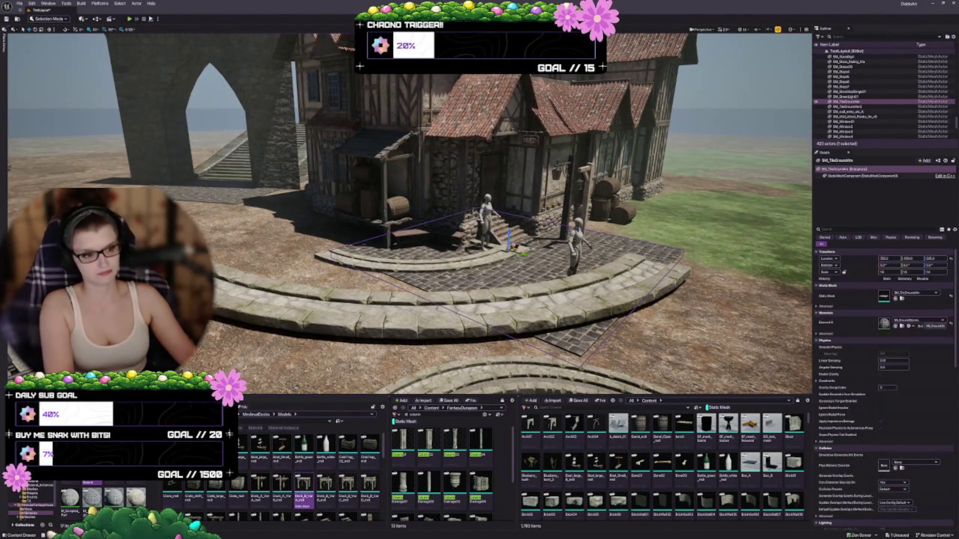
{"action": "key", "text": "Delete"}
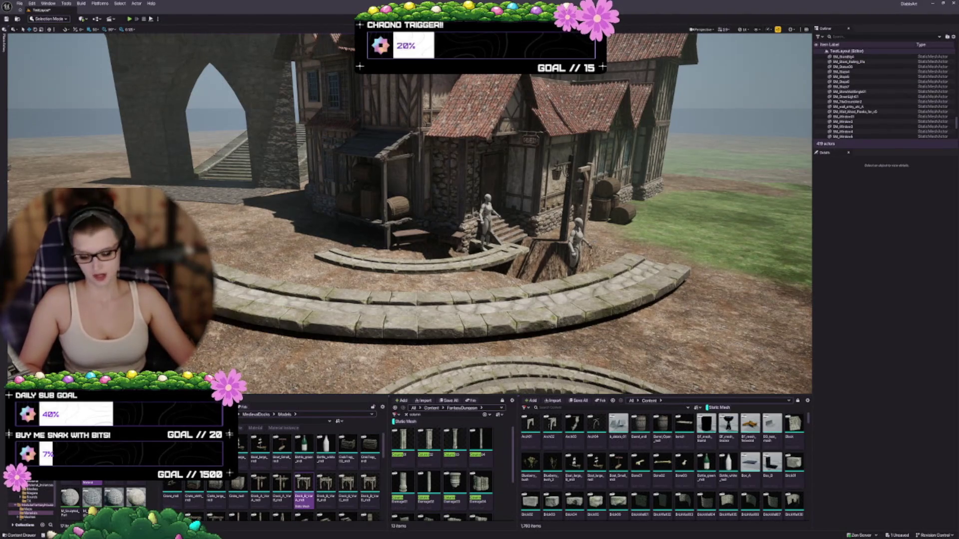
{"action": "key", "text": "shift+2"}
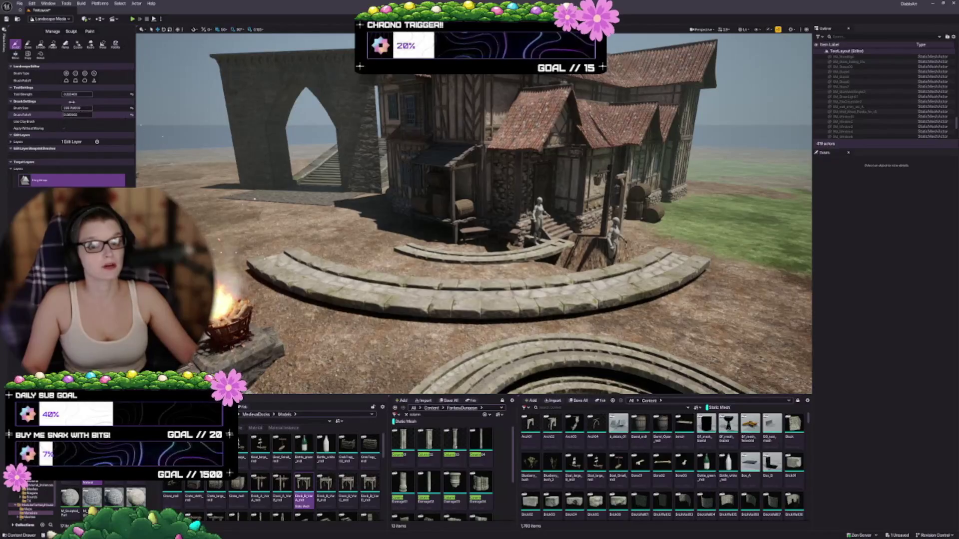
{"action": "left_click", "coordinate": [53, 44]}
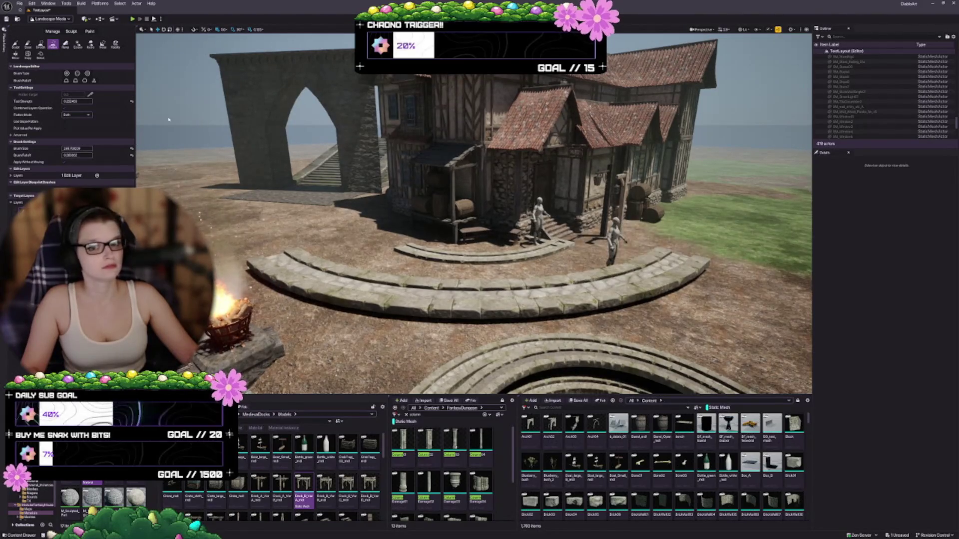
{"action": "key", "text": "shift+1"}
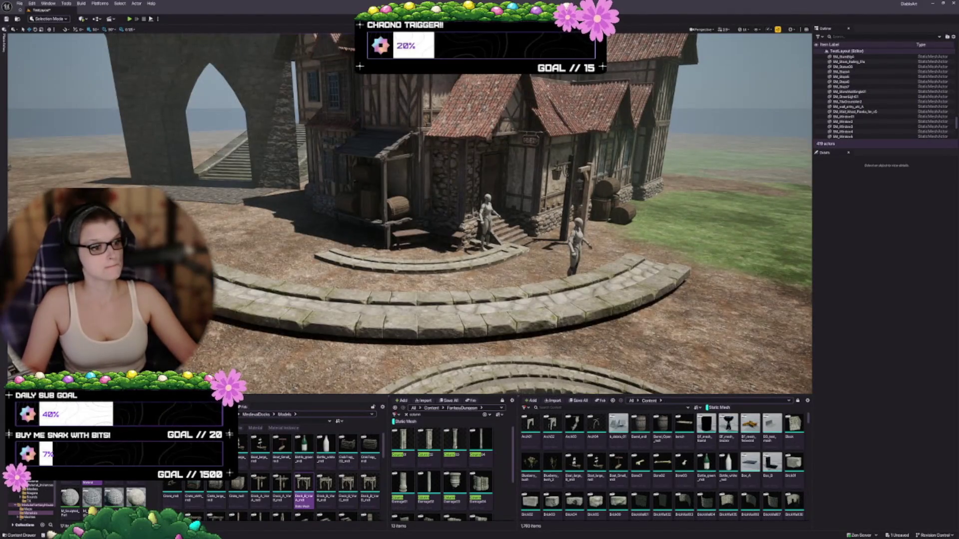
- Delete the second mannequin and the large curved stone steps, then save the level
{"action": "left_click", "coordinate": [576, 250]}
{"action": "key", "text": "Delete"}
{"action": "left_click", "coordinate": [450, 310]}
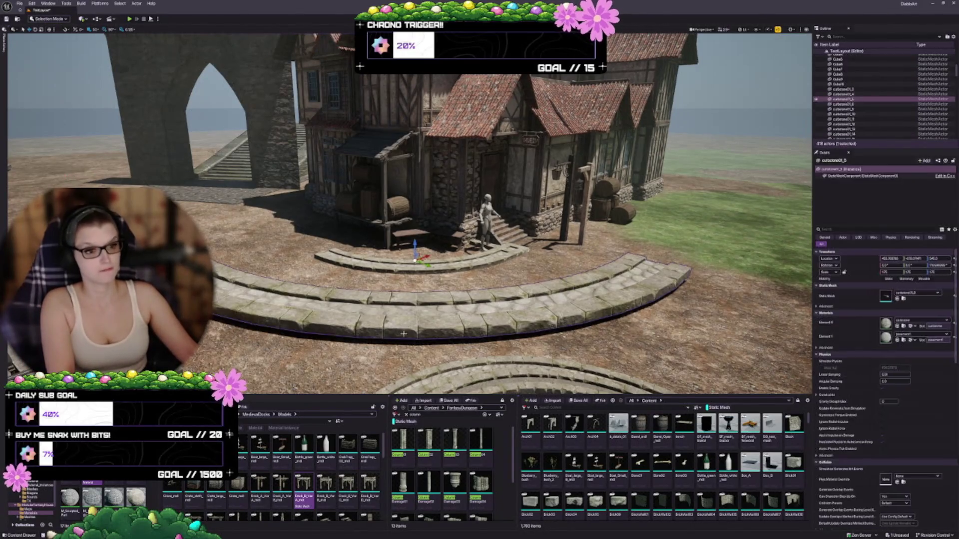
{"action": "key", "text": "Delete"}
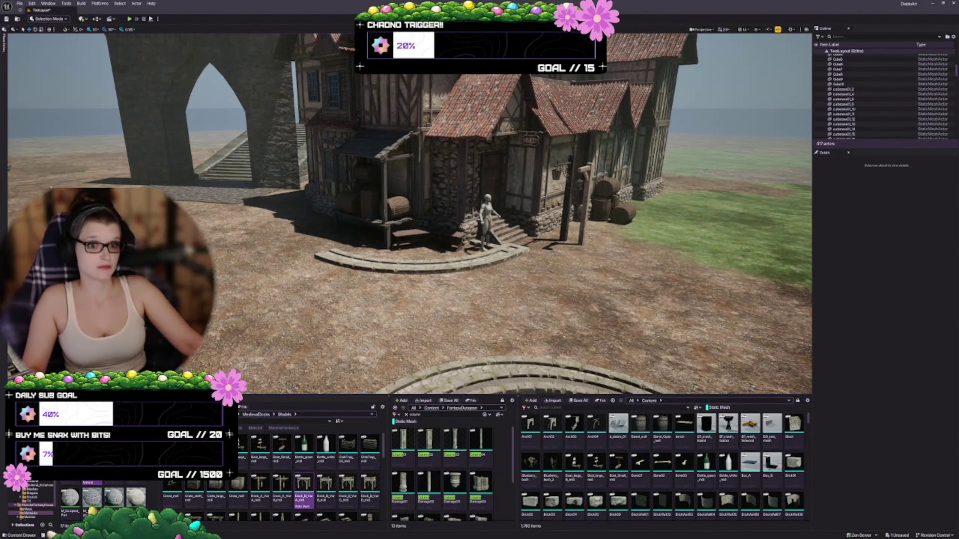
{"action": "key", "text": "d"}
{"action": "key", "text": "ctrl+s"}
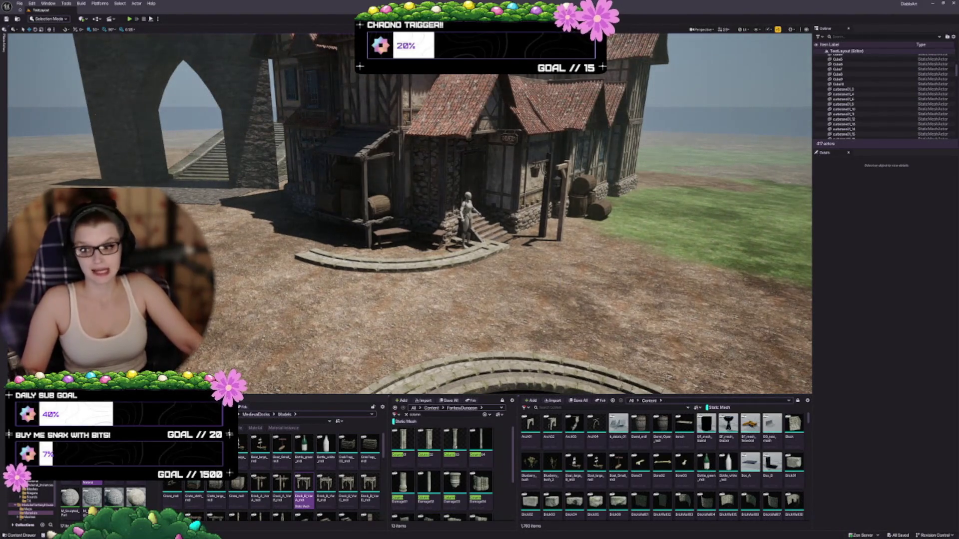